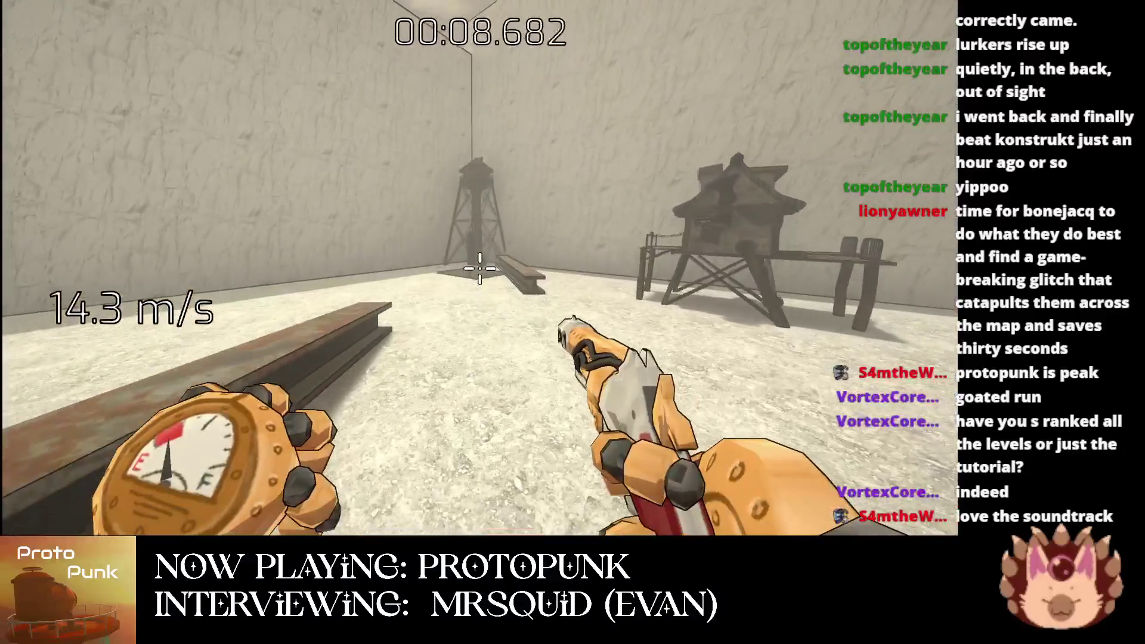
Restart the level and play it through, then restart after Level Complete and pause six seconds in.
key(Escape)
click(352, 236)
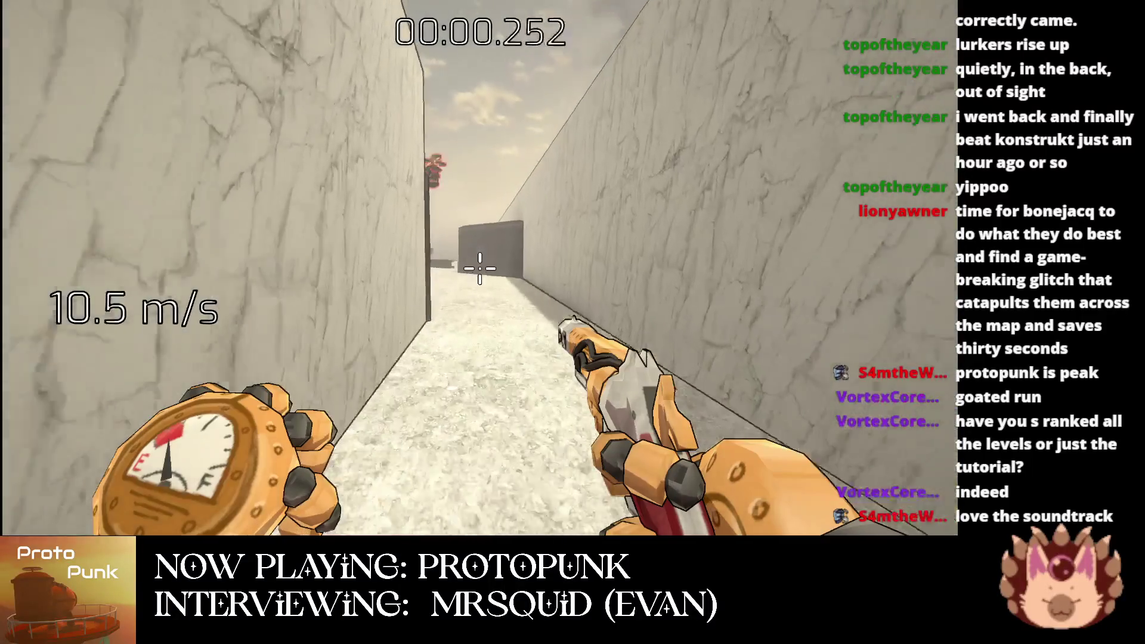
click(480, 268)
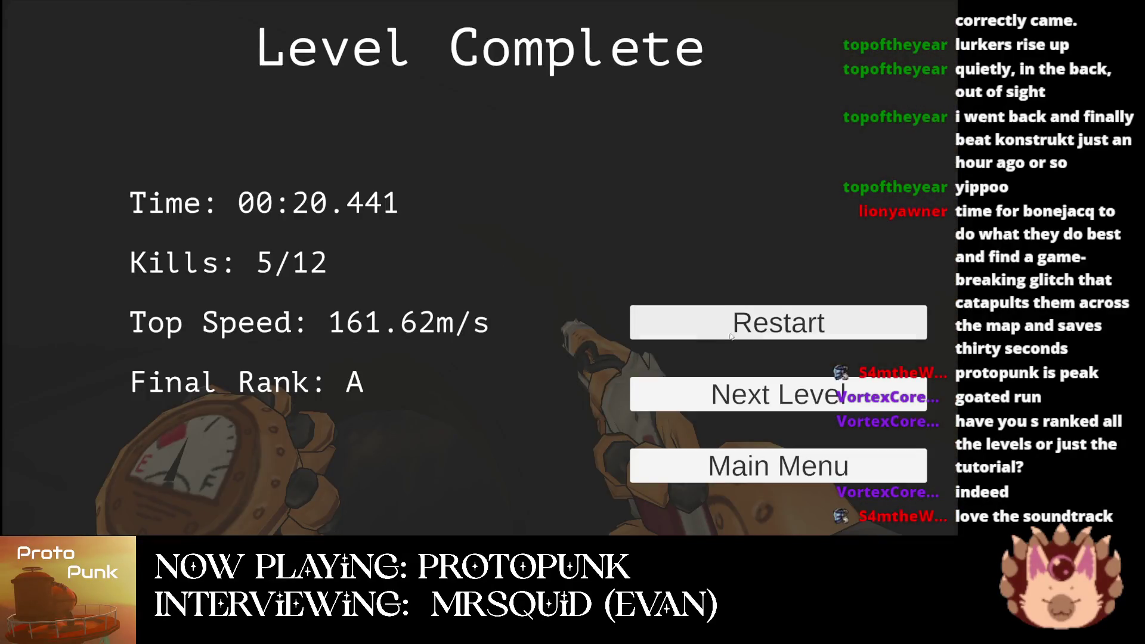
click(731, 335)
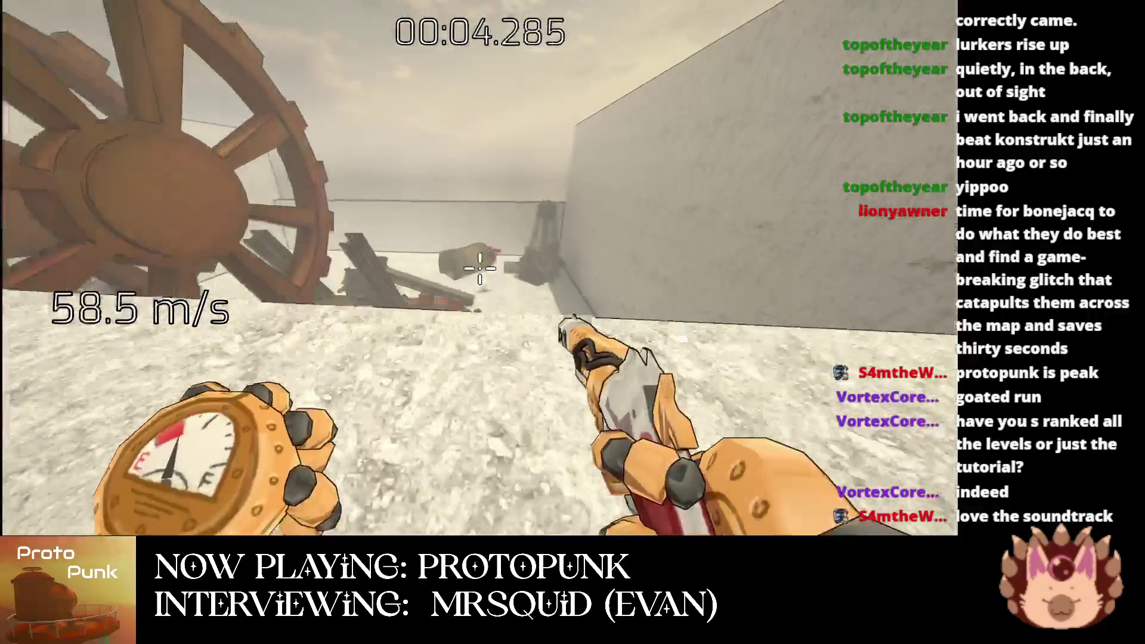
key(Escape)
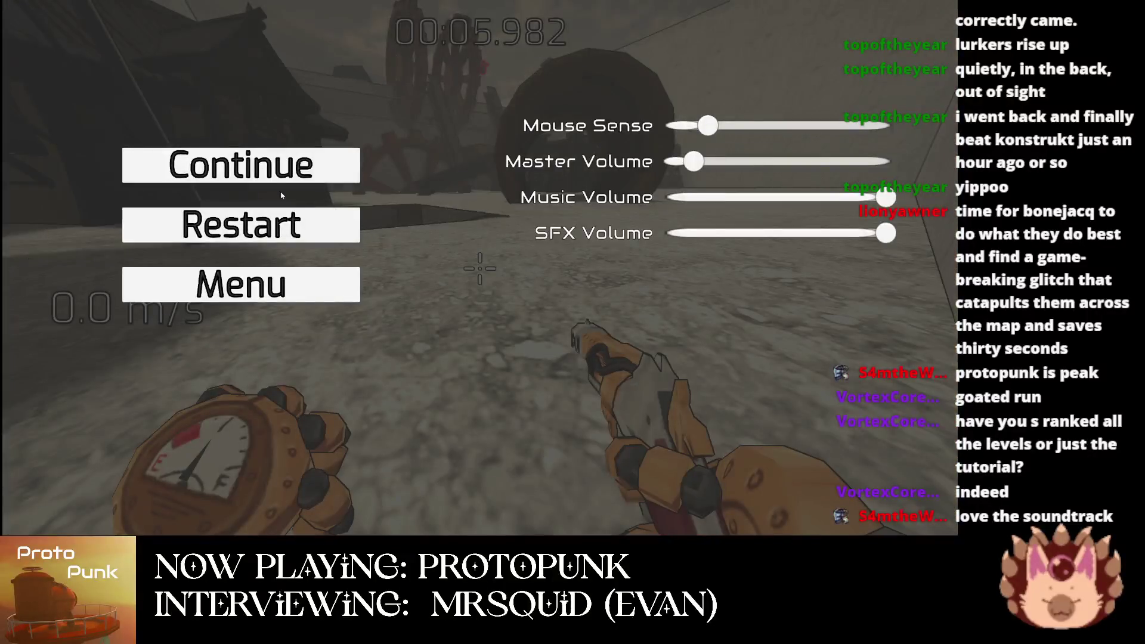
Restart and finish the level with an S rank in 00:17.224, then return to the main menu.
click(269, 222)
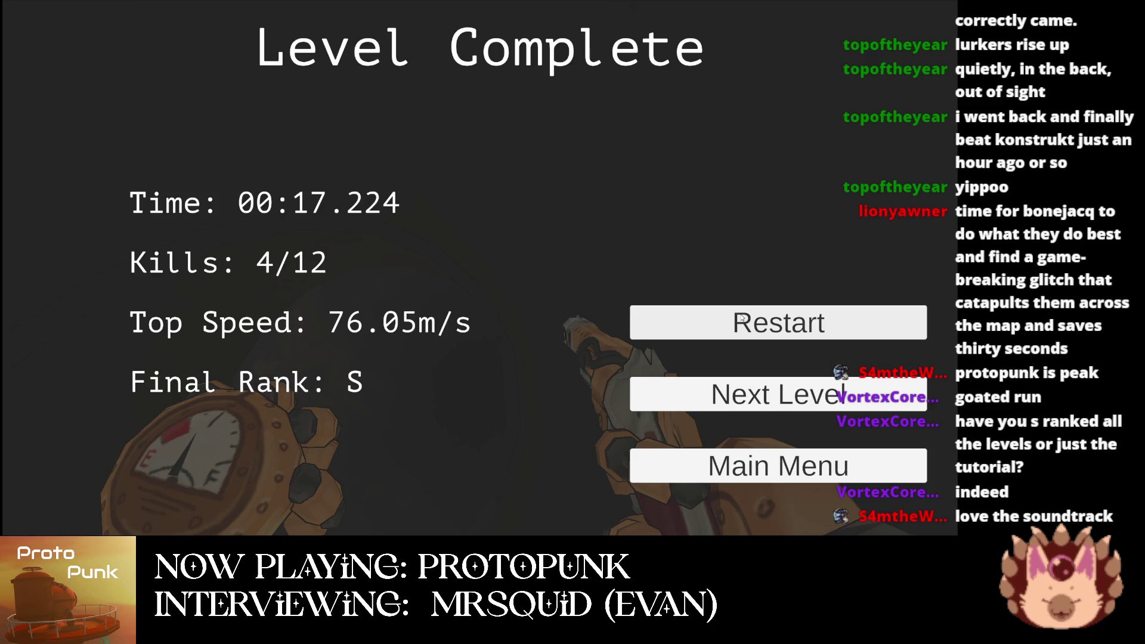
click(782, 466)
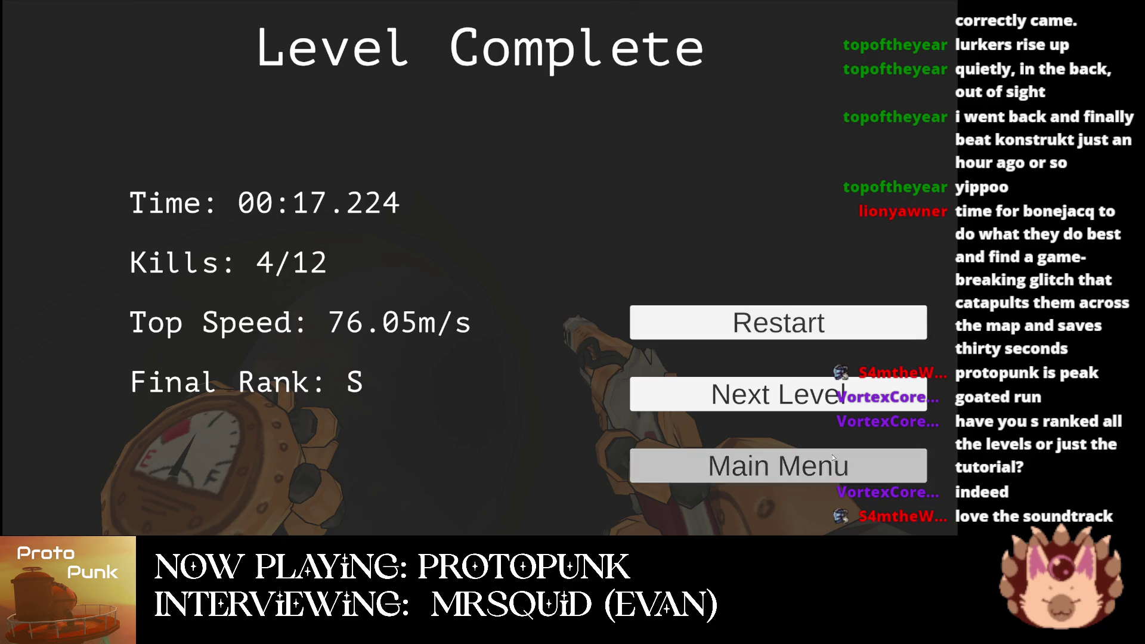
Open Level Select to view each level's best times.
click(560, 500)
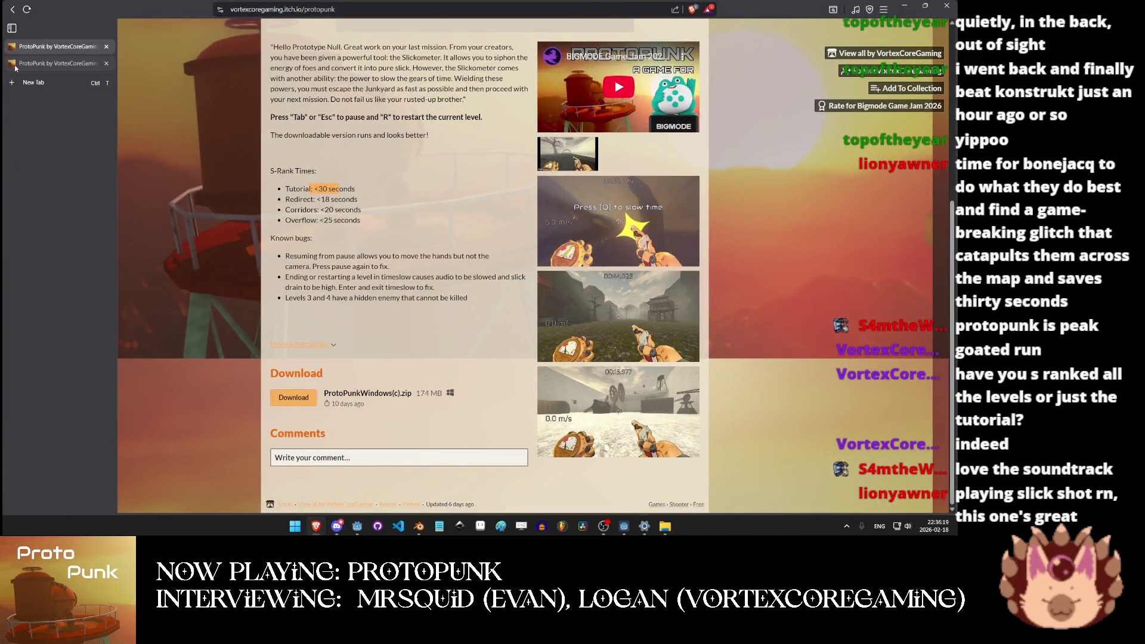
Close the duplicate ProtoPunk tab and bring the itch.io browser back to the front.
click(108, 63)
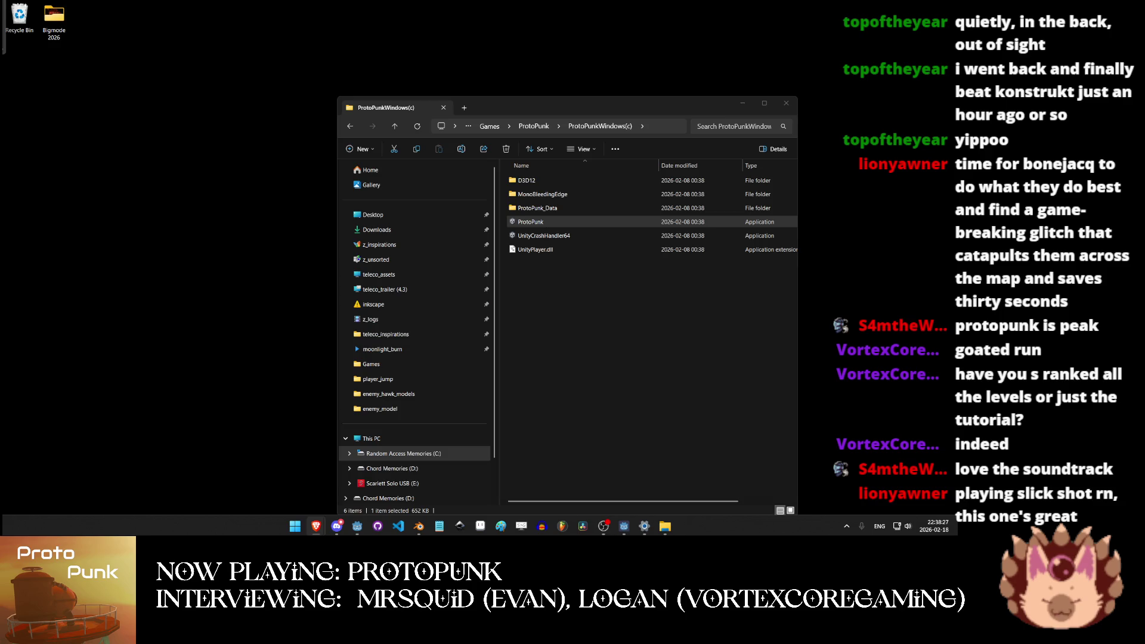
key(alt+Tab)
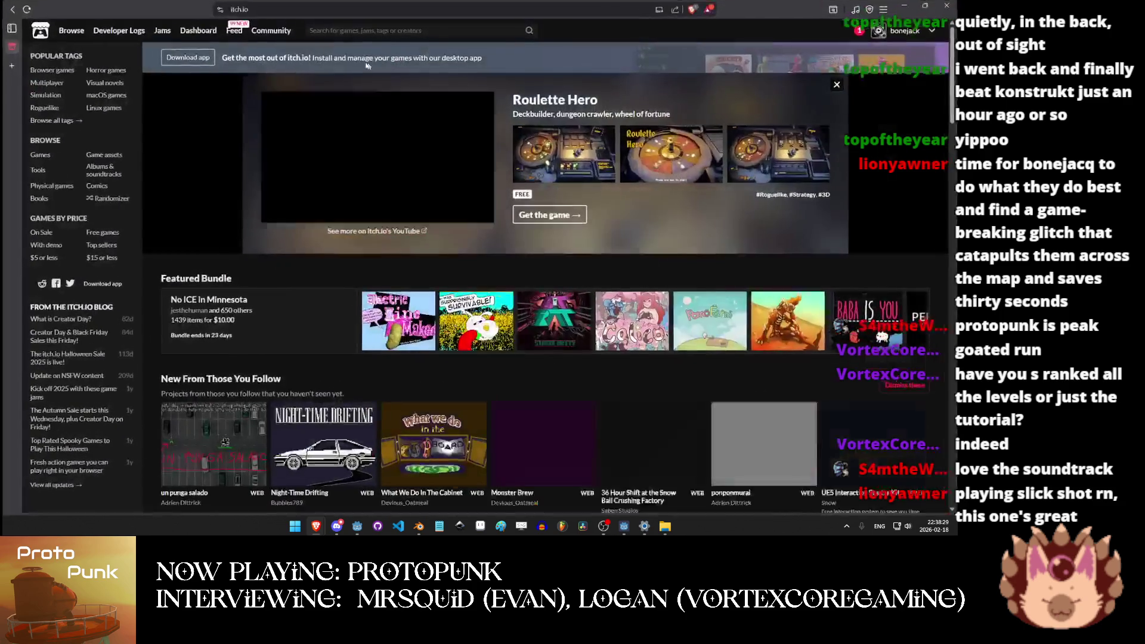
Open the newest reply from notifications, then go to the Bigmode Game Jam 2026 submissions.
click(860, 33)
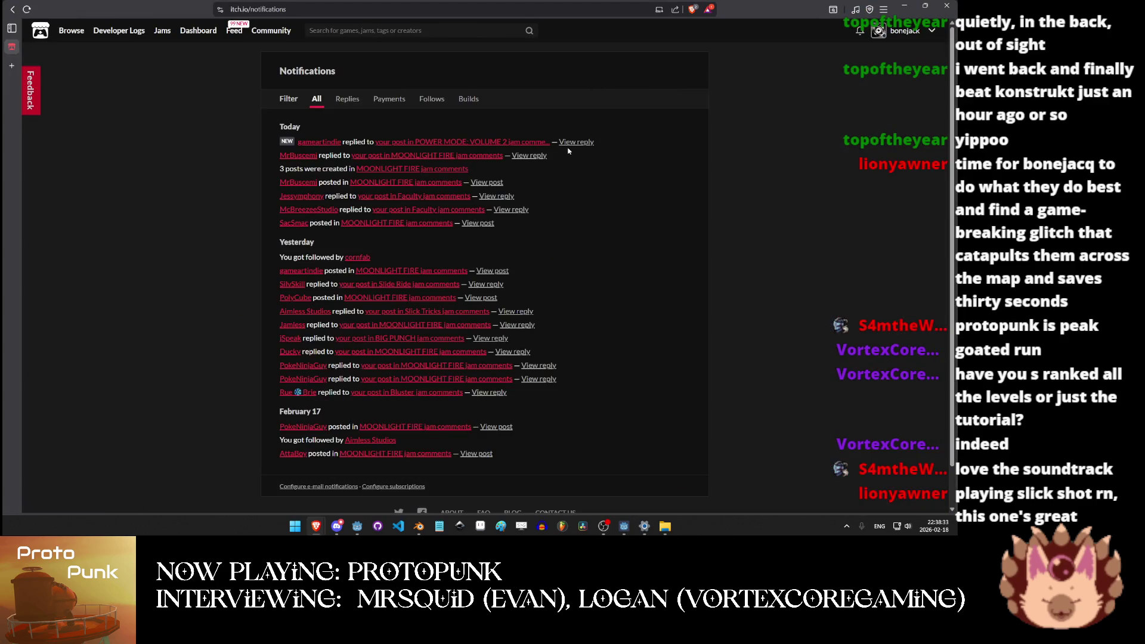
click(572, 147)
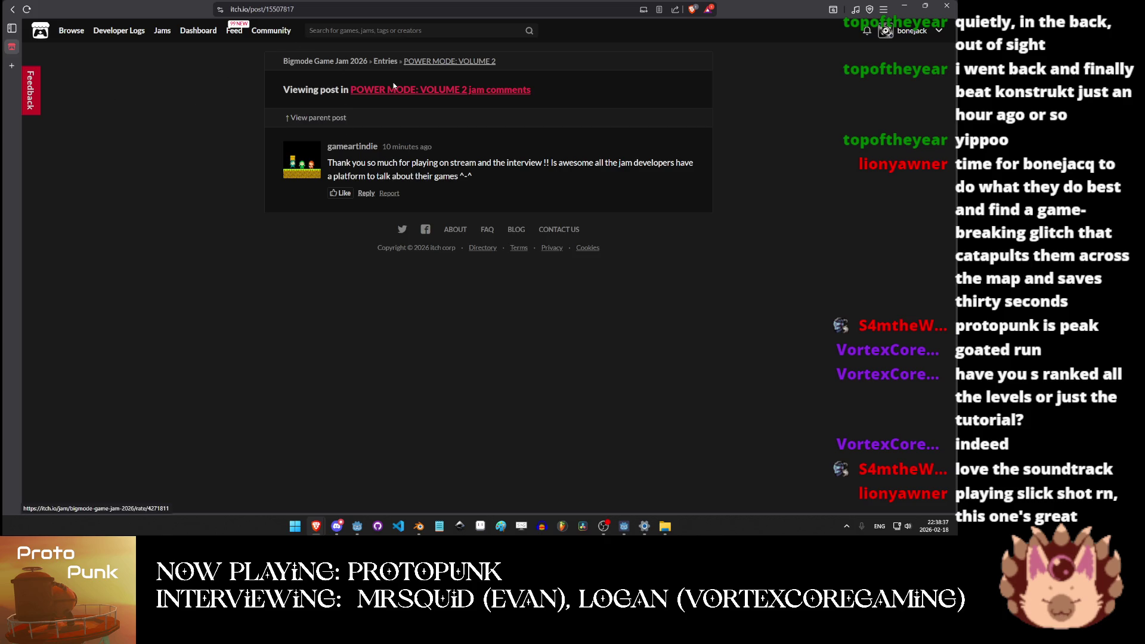
click(336, 64)
click(334, 263)
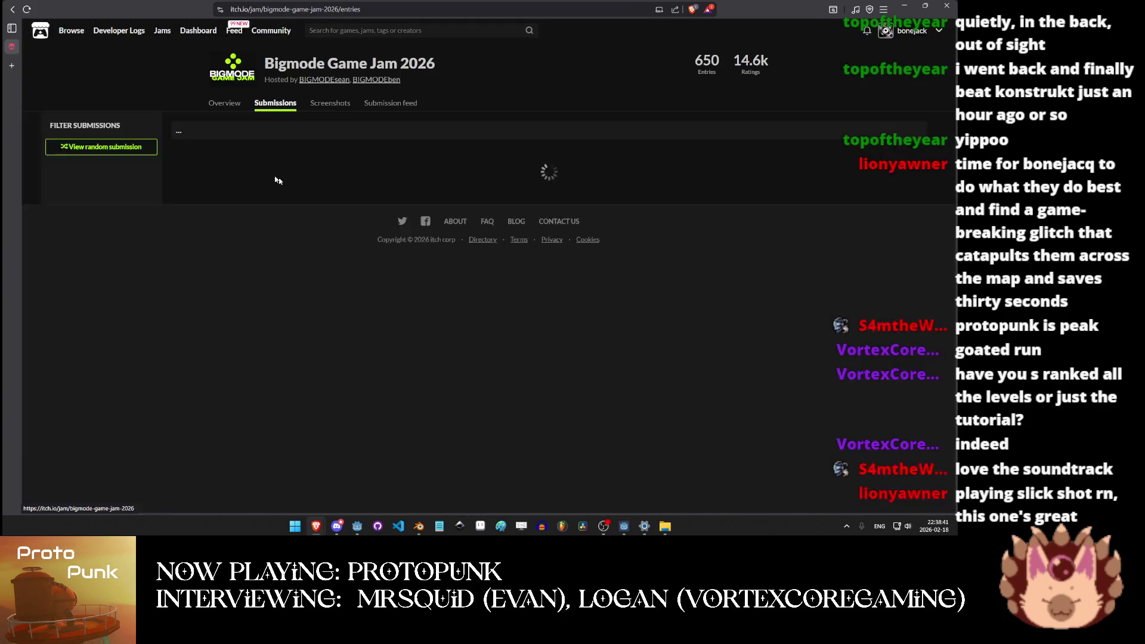
Search submissions for 'bullet', open Bullet Duck: A Quack in the Ice and download BulletDuck.exe.
click(140, 141)
text(bullet)
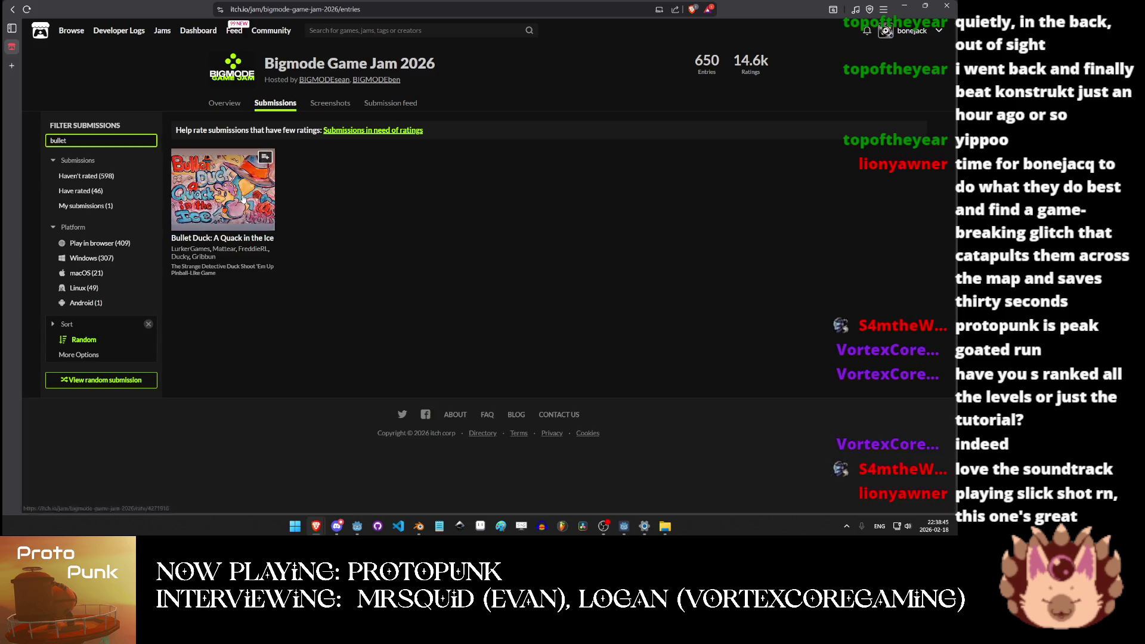
click(271, 178)
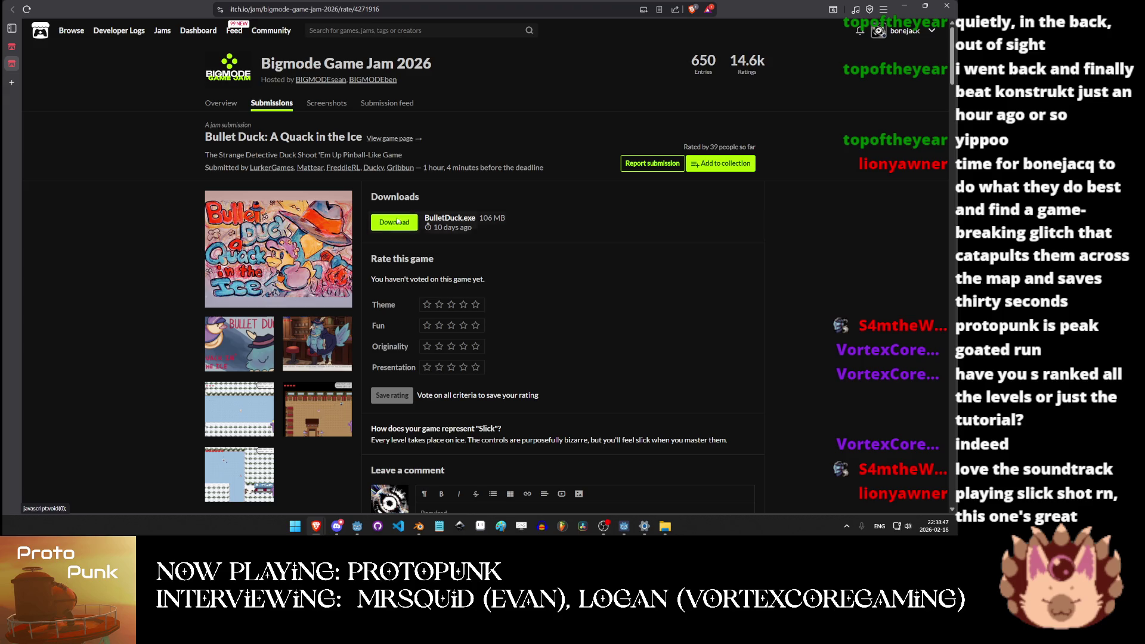
click(393, 222)
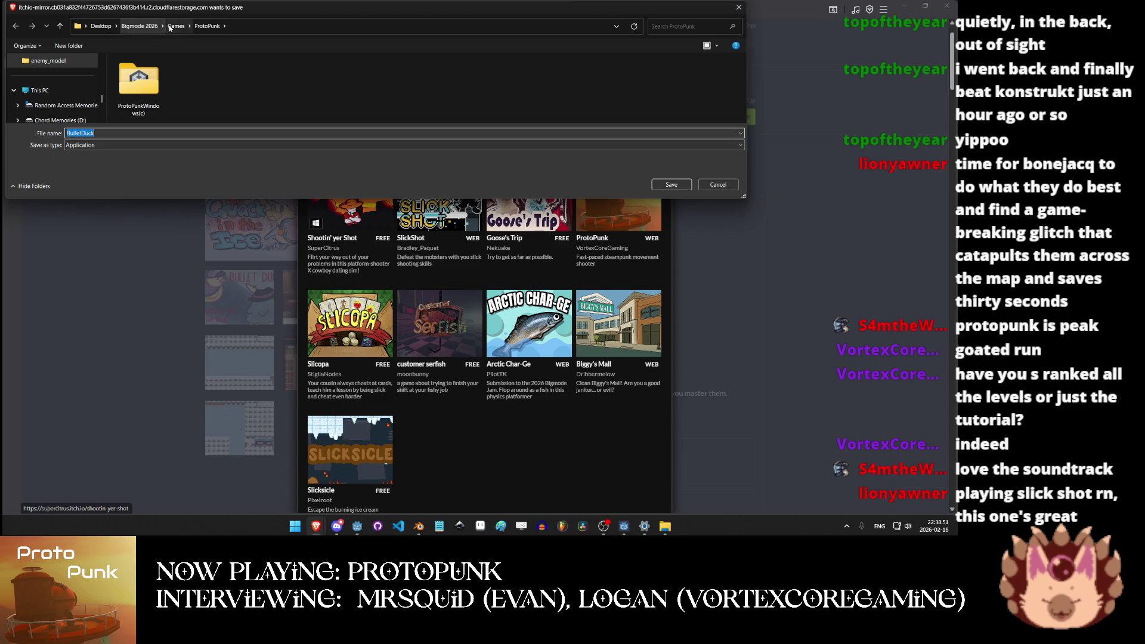
Create a new folder named 'Bullet Duck A Quack in the Ice' inside the Games folder.
click(175, 26)
right_click(508, 78)
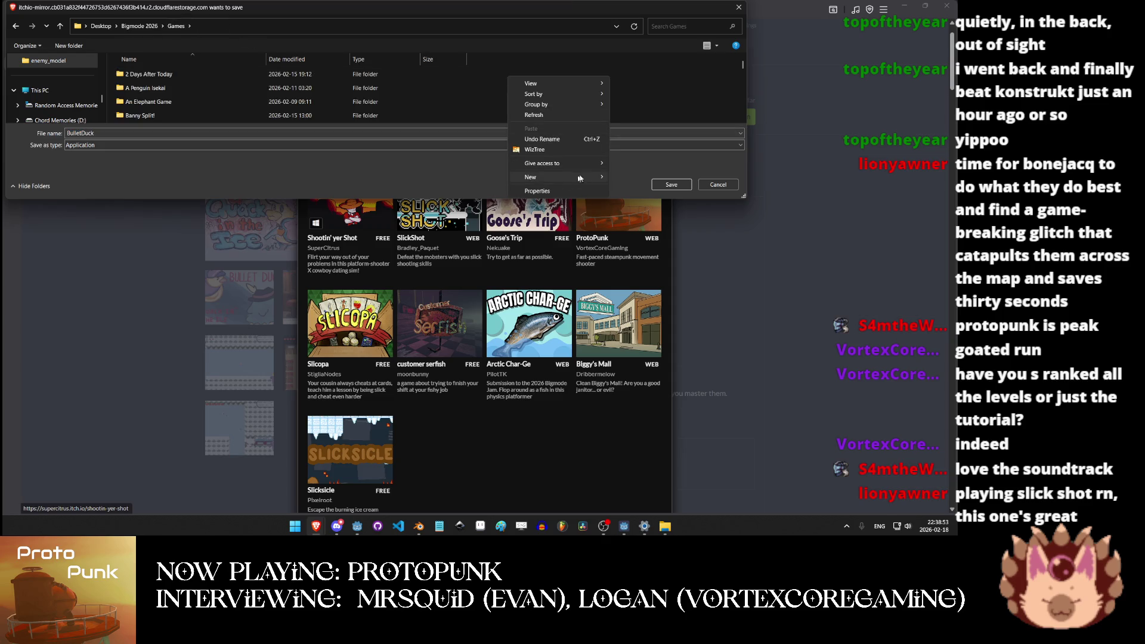
mouse_move(579, 177)
click(614, 177)
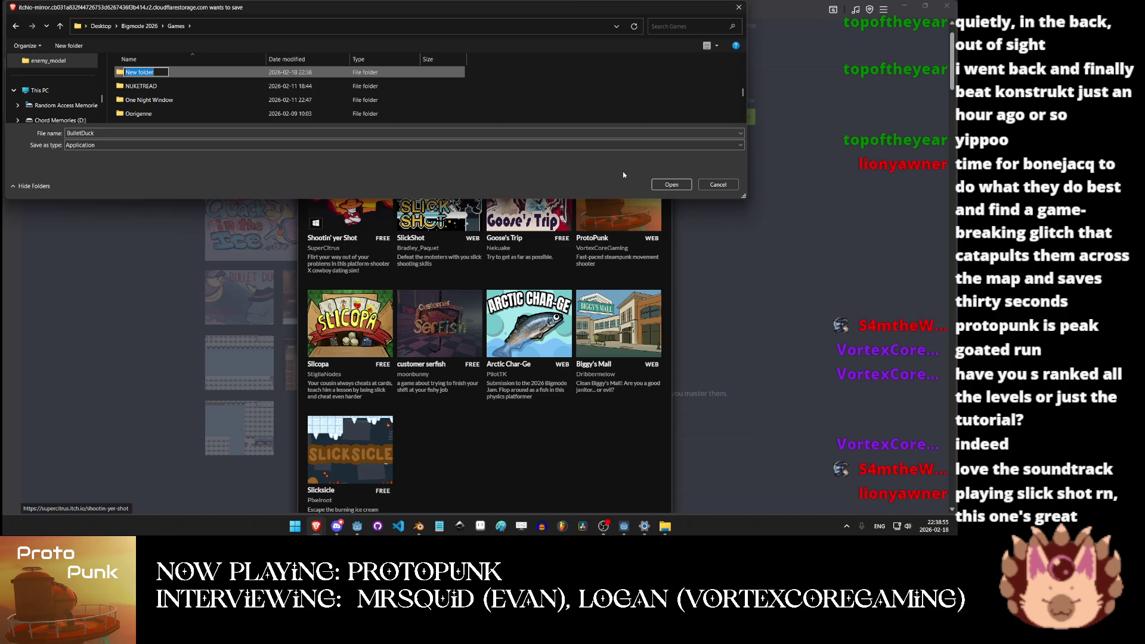
text(Bullet)
text( Duck A )
text(Quack in the Ice)
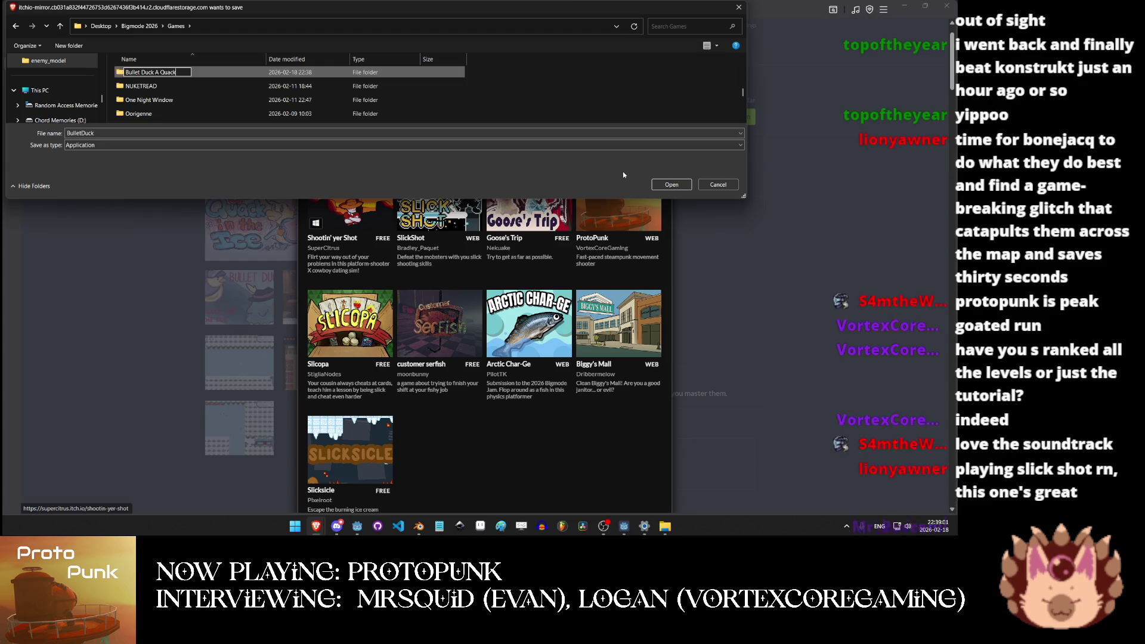
key(Return)
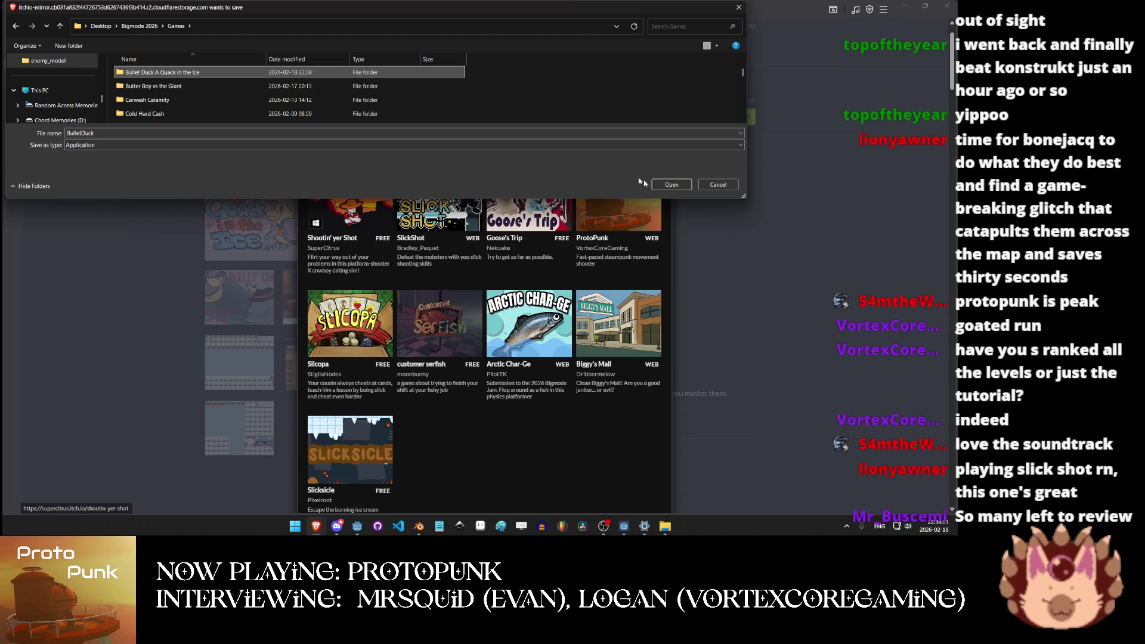
Save the BulletDuck download into the new folder and dismiss the thanks-for-downloading message.
mouse_move(461, 12)
mouse_down()
mouse_move(597, 154)
mouse_move(610, 241)
mouse_up()
click(374, 314)
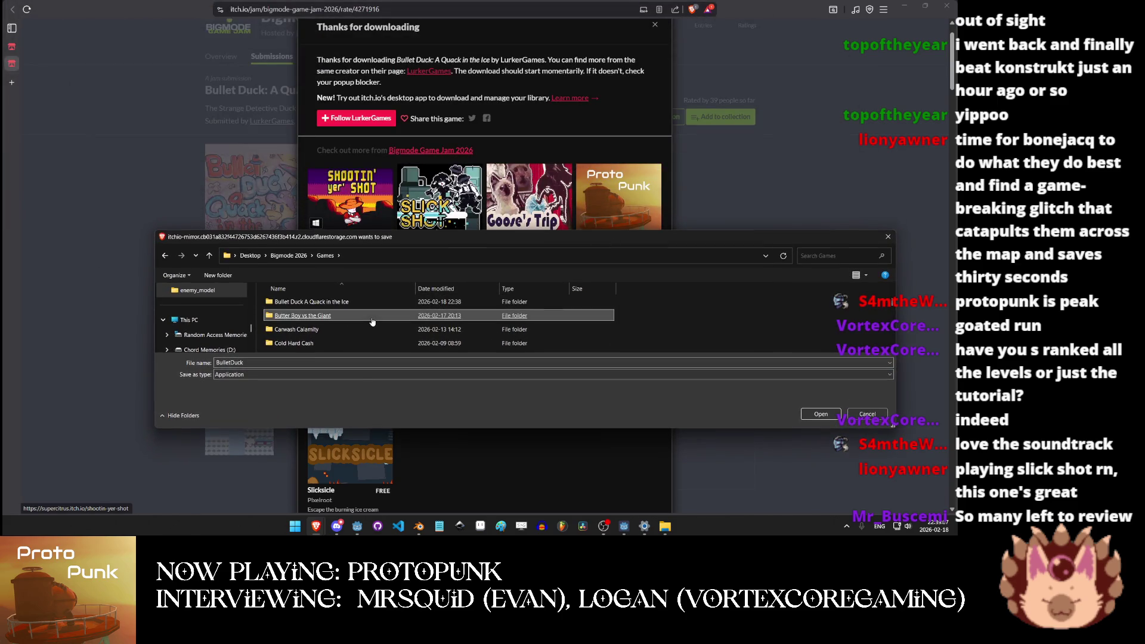
ctrl+click(374, 313)
double_click(374, 302)
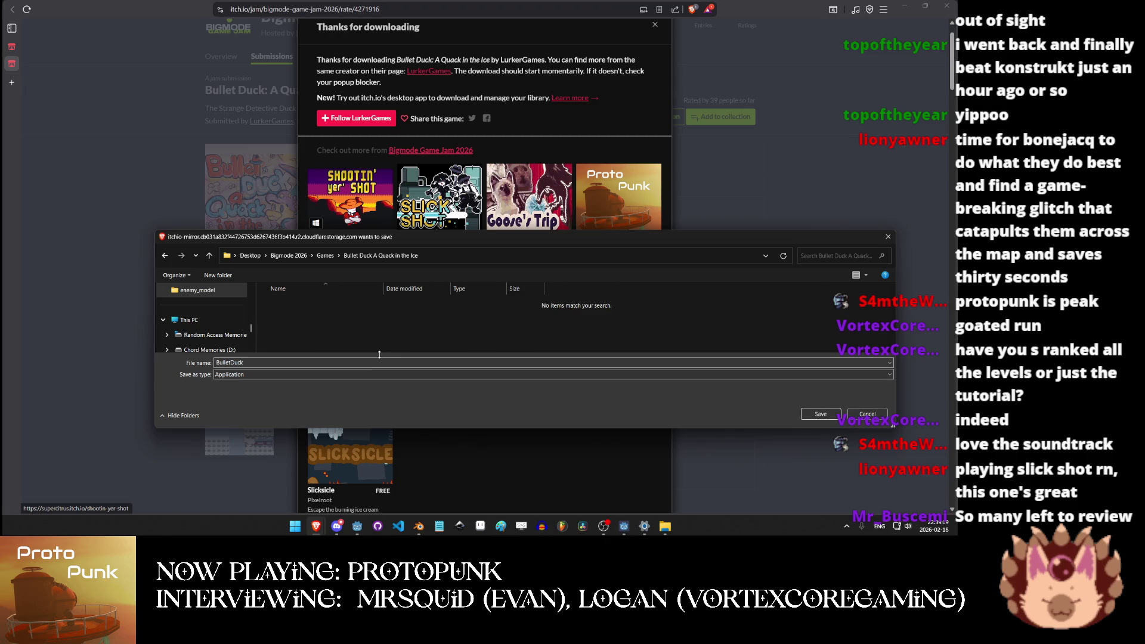
click(821, 414)
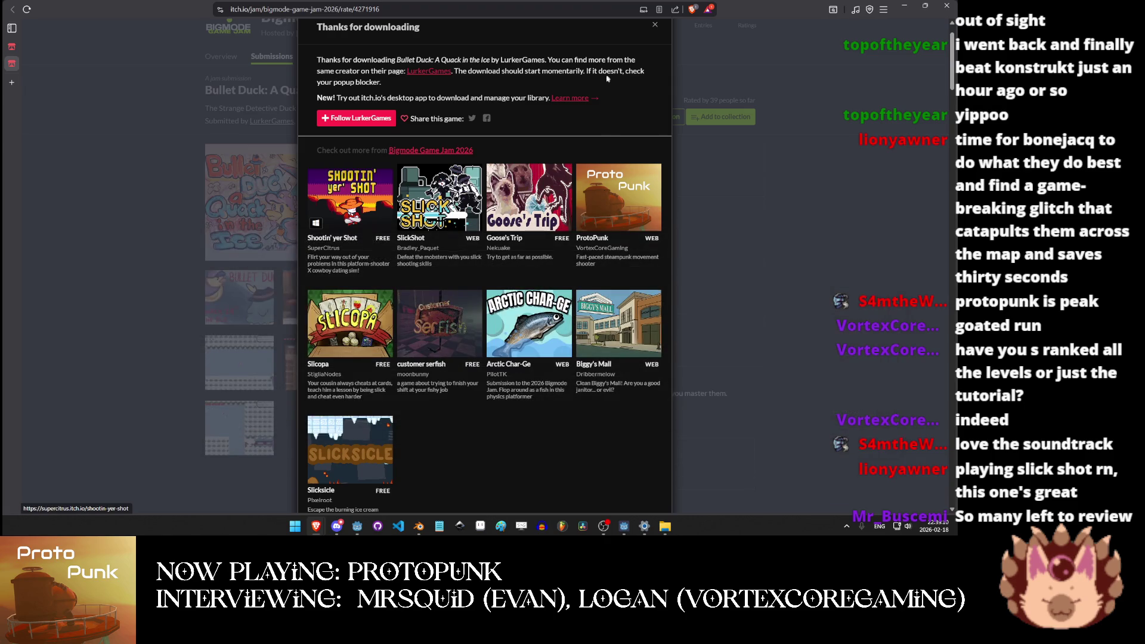
click(655, 25)
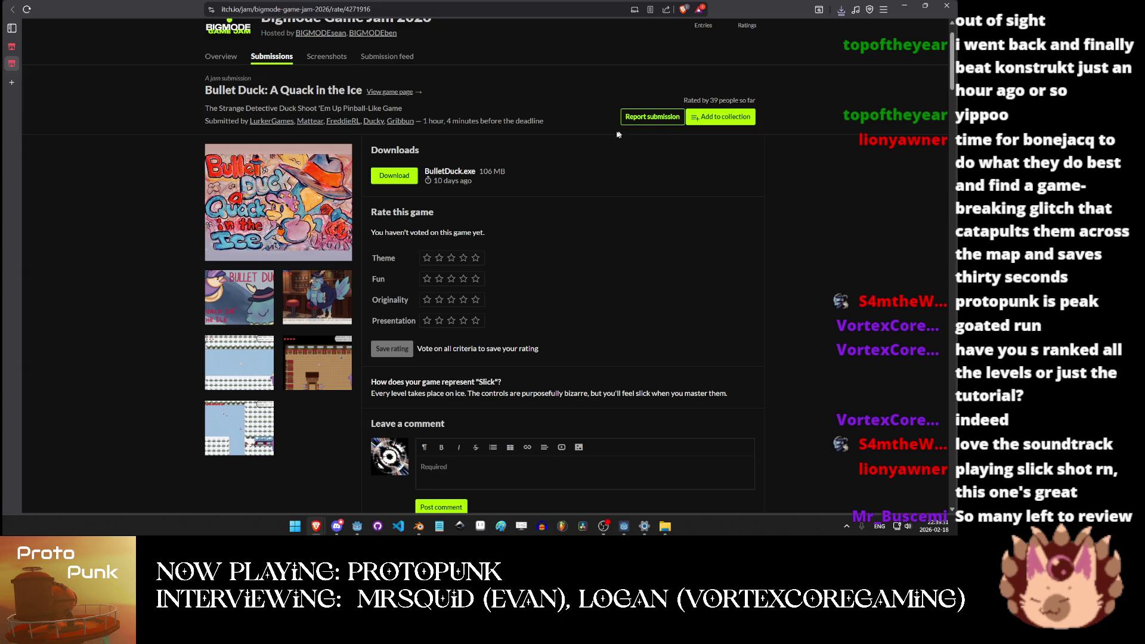
right_click(284, 173)
click(329, 341)
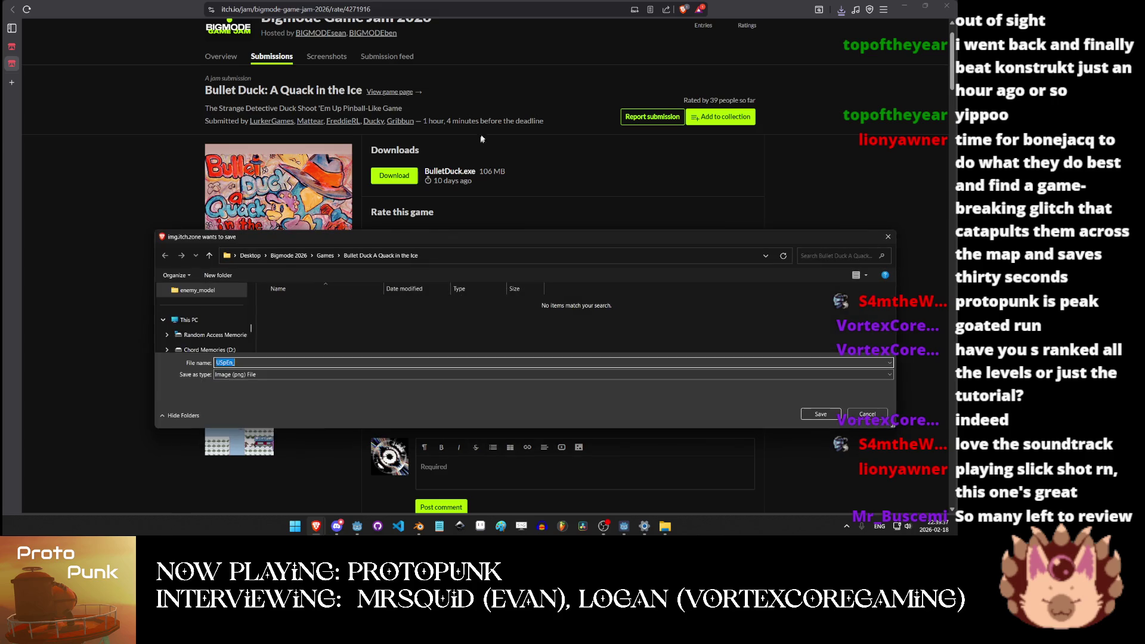
key(Return)
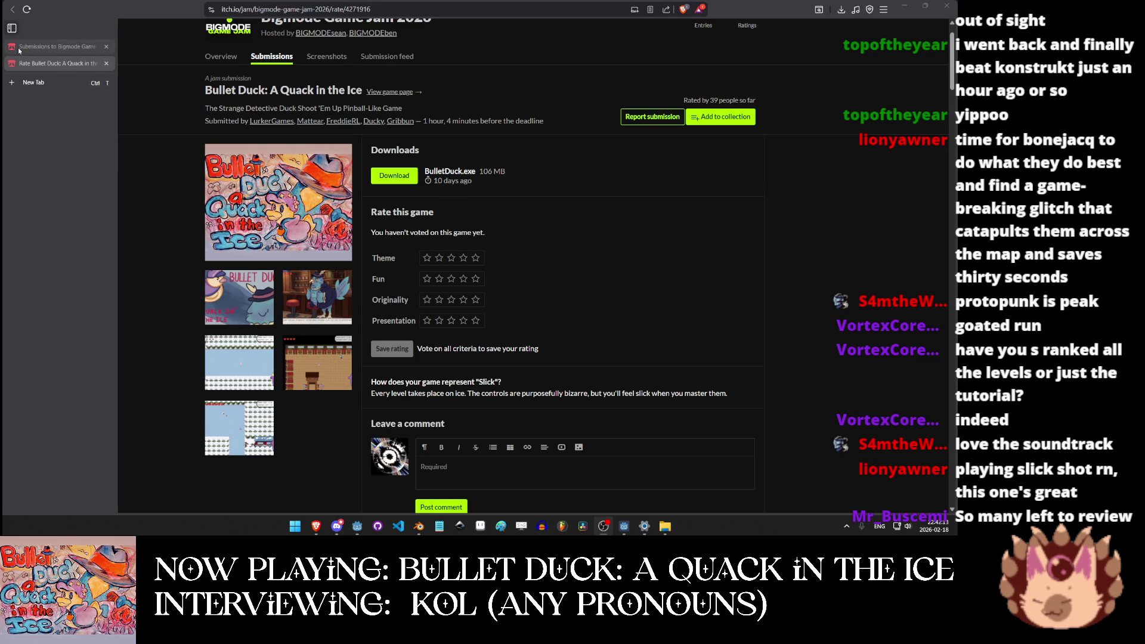
Close the old submissions tab and open Bullet Duck's game page in a new tab.
click(110, 46)
middle_click(403, 93)
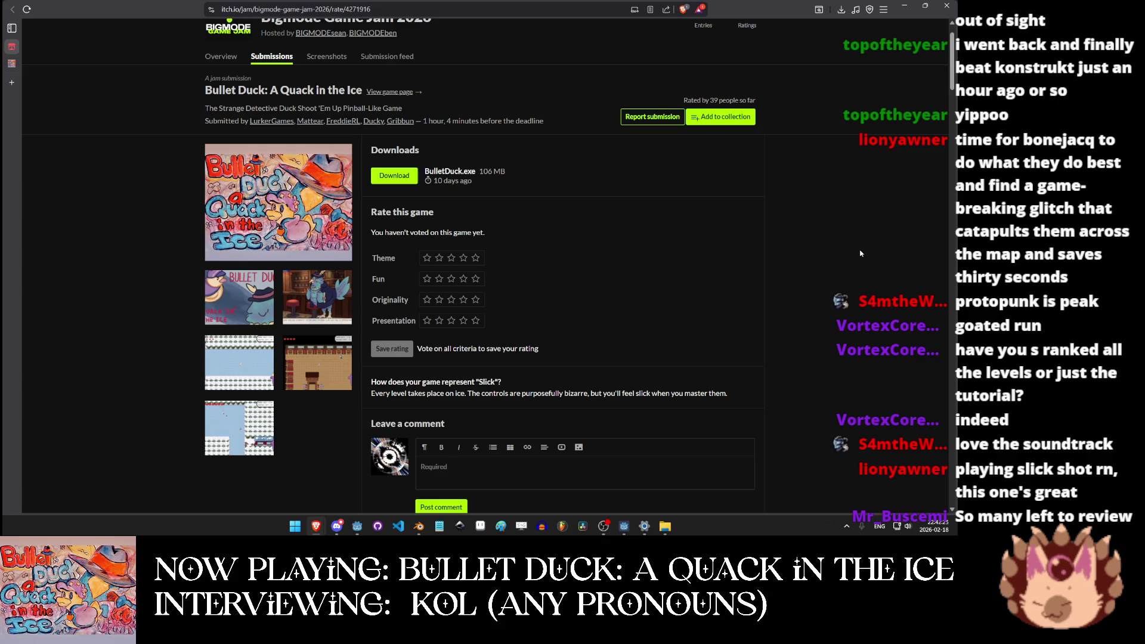
click(18, 64)
Flip between the rating page and the Bullet Duck game page, ending on the game page.
click(85, 52)
scroll(316, 178, down, 7)
scroll(317, 201, up, 7)
mouse_move(18, 51)
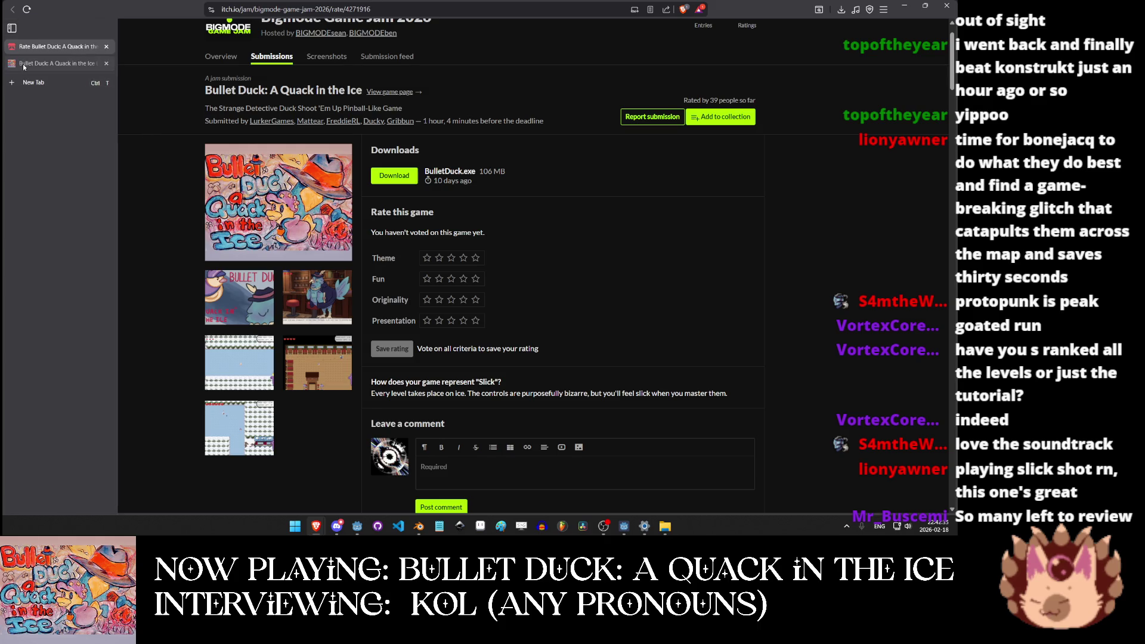
click(24, 67)
click(30, 47)
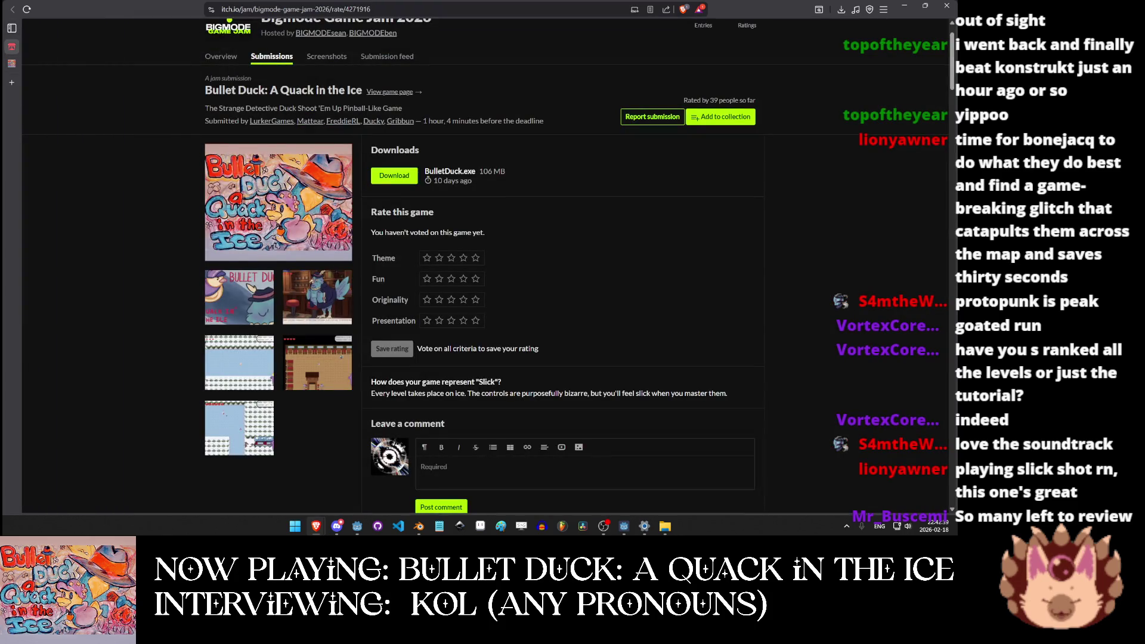
click(24, 63)
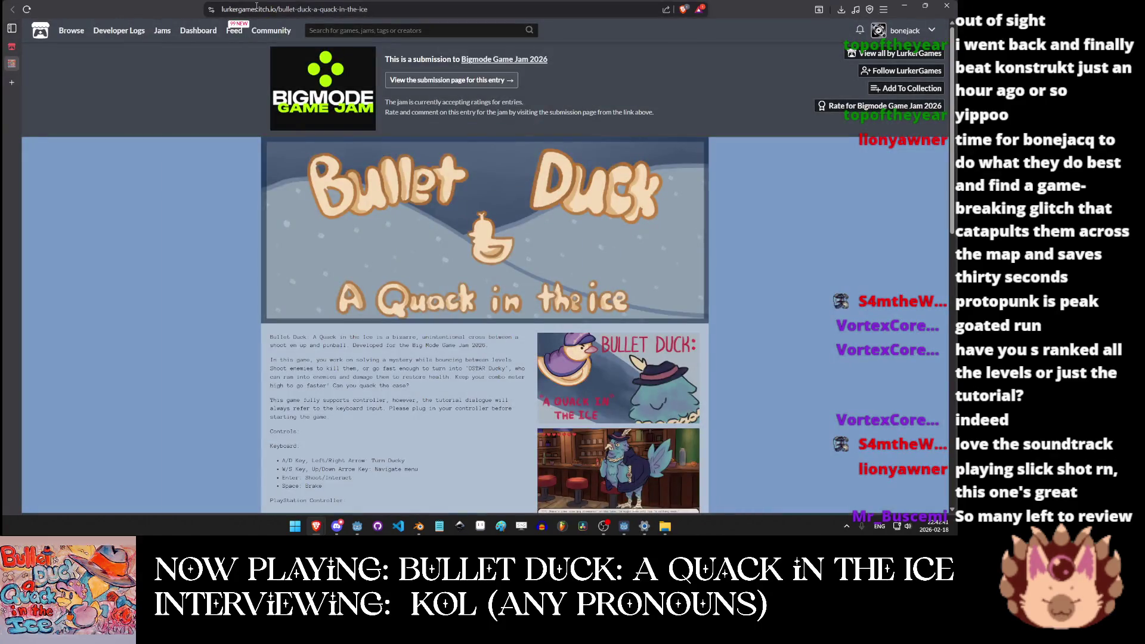
Switch back to the Rate Bullet Duck tab with Ctrl+Shift+Tab.
key(ctrl+shift+Tab)
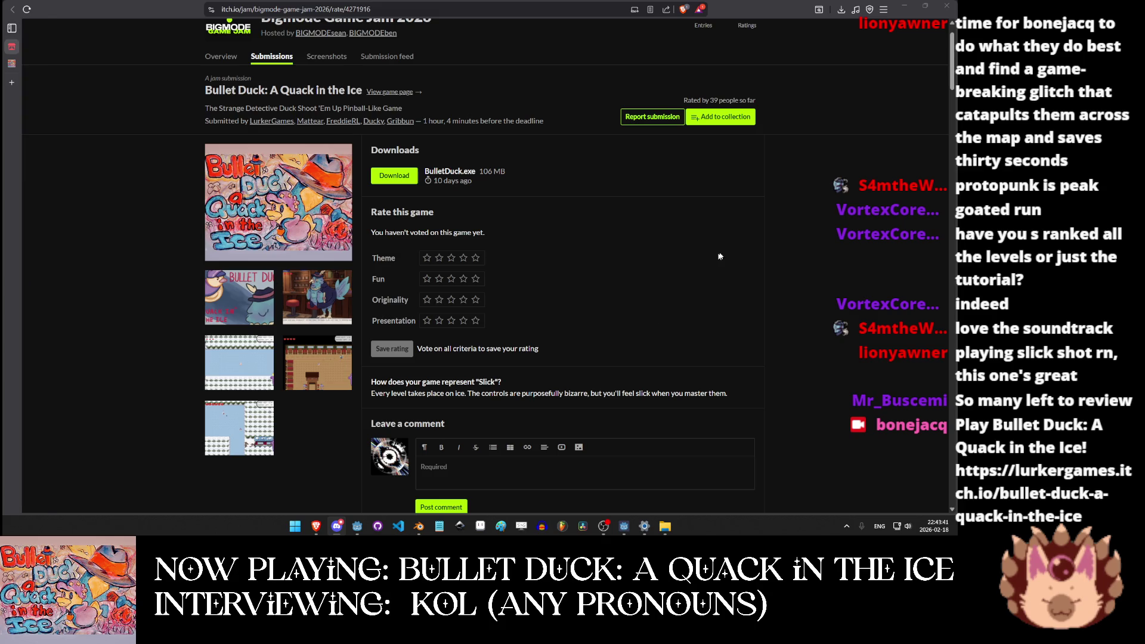
Select the 'Bullet Duck: A Quack in the Ice' title, then start narrowing the Discord call pop-out.
click(841, 255)
mouse_move(206, 89)
mouse_down()
mouse_move(357, 105)
mouse_move(362, 90)
mouse_up()
key(alt+Tab)
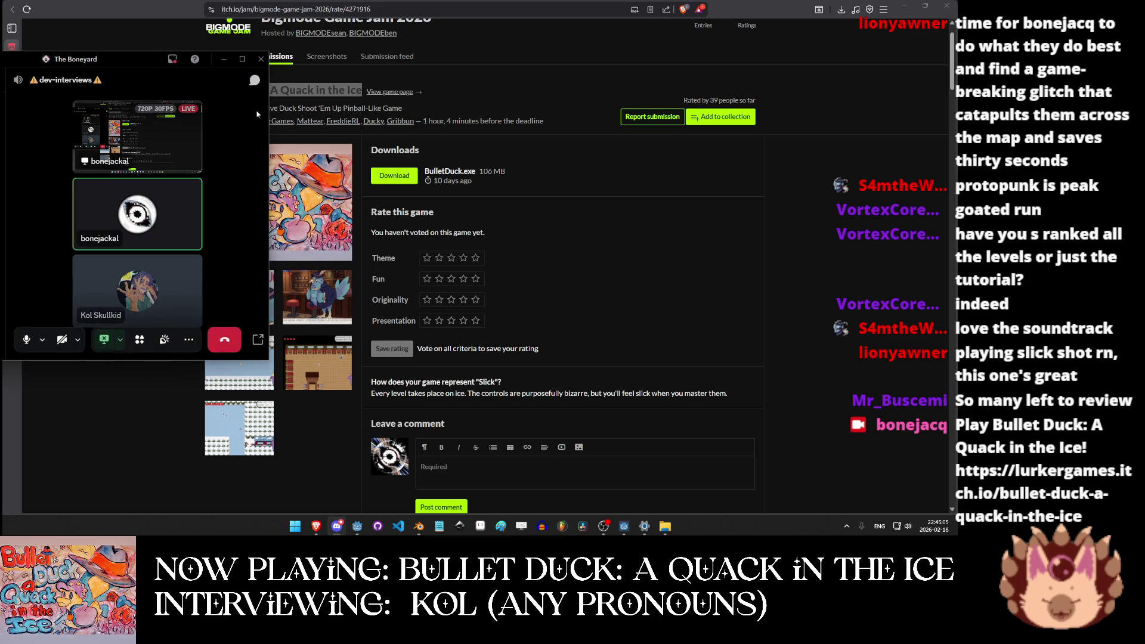
drag(269, 108, 199, 109)
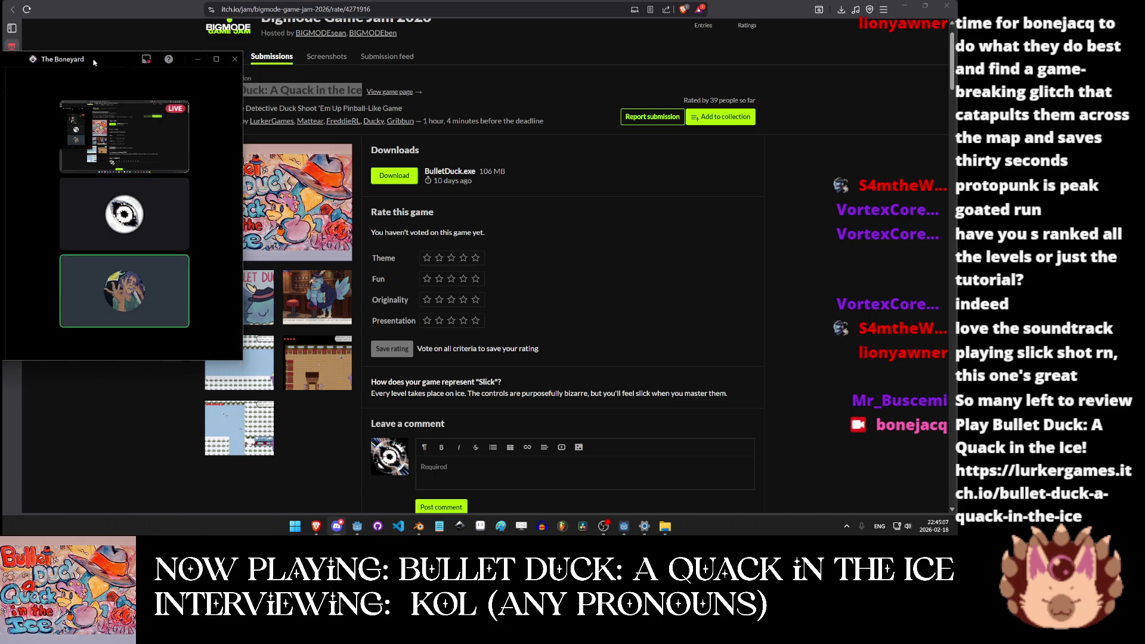
Dock the narrowed Discord call pop-out at the left edge and restore the browser in front.
mouse_move(93, 59)
mouse_down()
mouse_move(47, 60)
mouse_move(45, 47)
mouse_move(38, 59)
mouse_move(40, 2)
mouse_up()
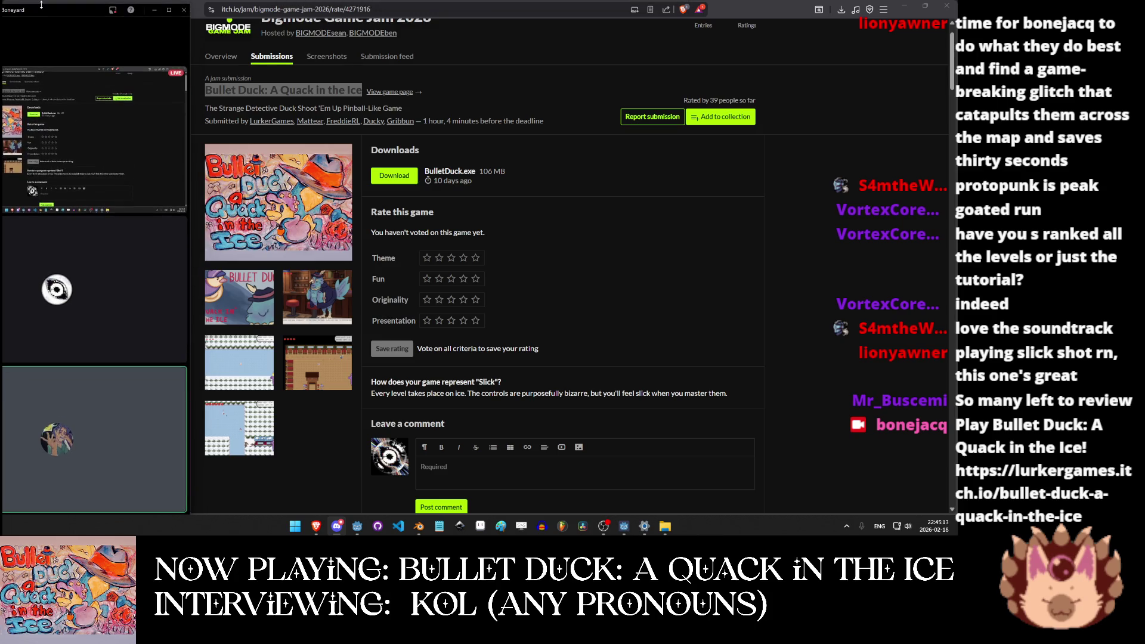
drag(191, 43, 186, 48)
click(204, 35)
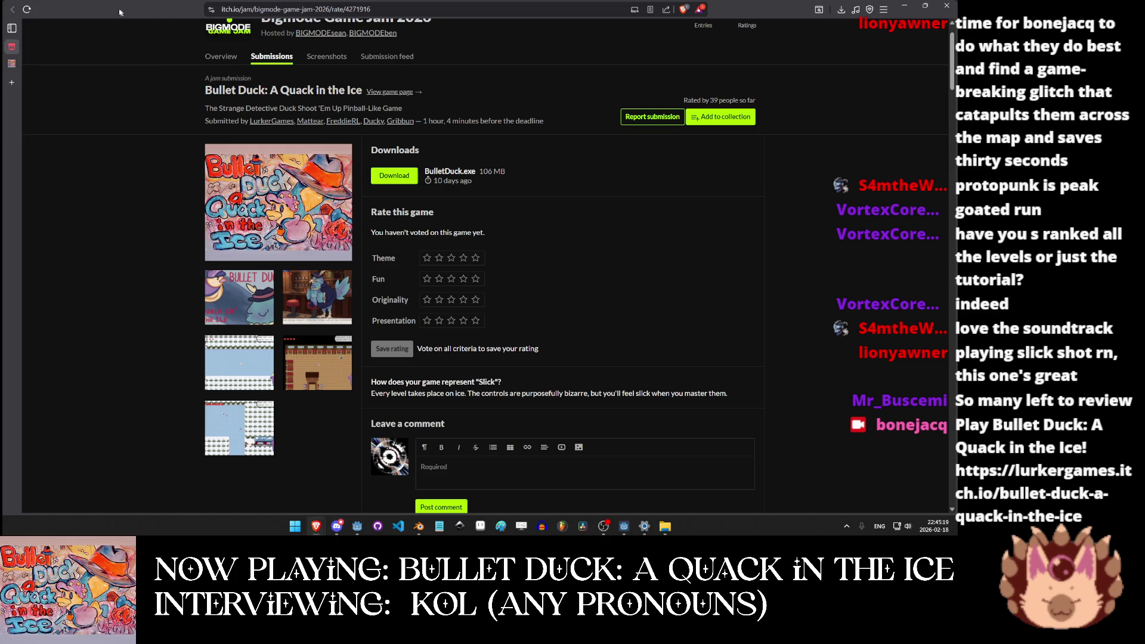
mouse_move(119, 12)
mouse_down()
mouse_move(235, 110)
mouse_move(848, 154)
mouse_move(477, 111)
mouse_move(293, 21)
mouse_up()
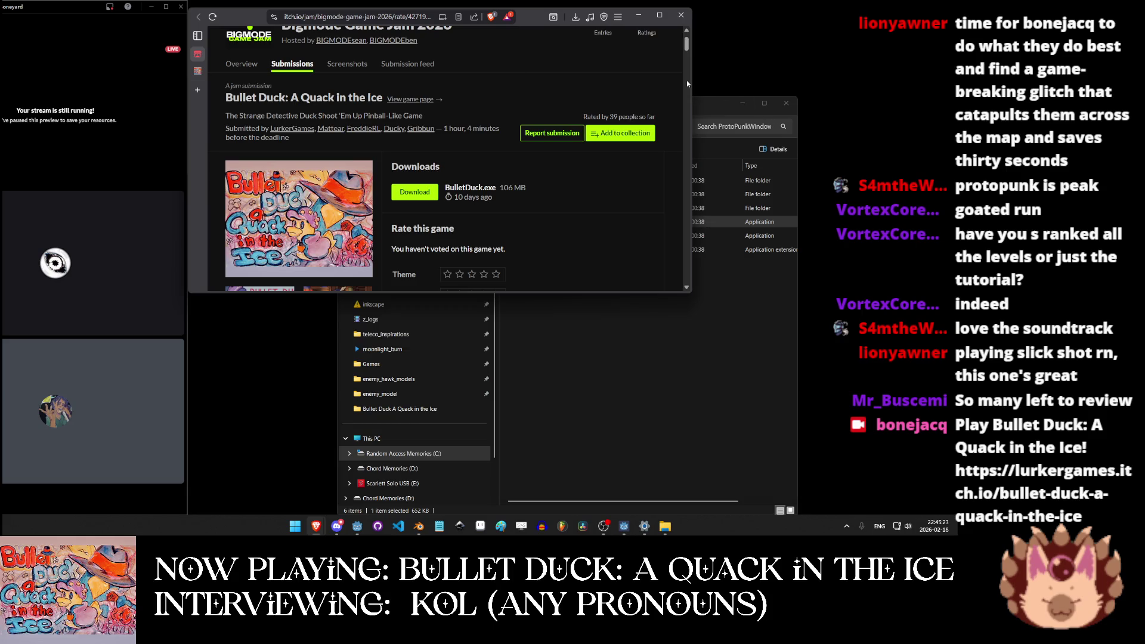
Widen the itch.io browser window and stretch it to full screen height beside Discord.
drag(691, 84, 954, 160)
key(super+shift+Up)
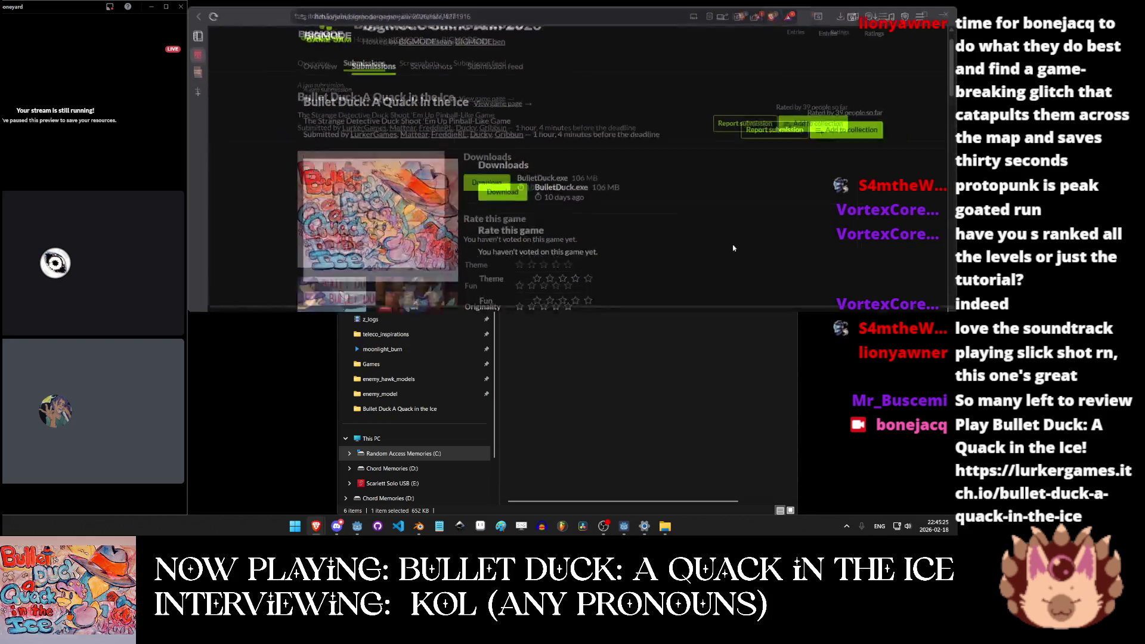
scroll(951, 280, down, 5)
scroll(951, 273, up, 6)
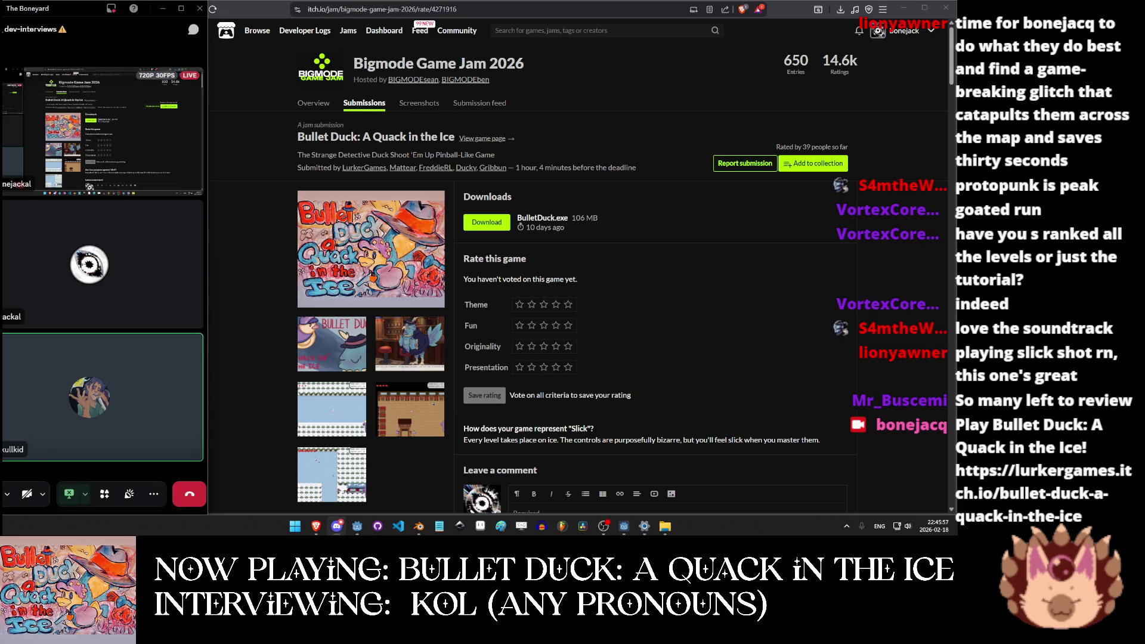
Check the live stream's options, then bring Discord back to the front.
right_click(198, 74)
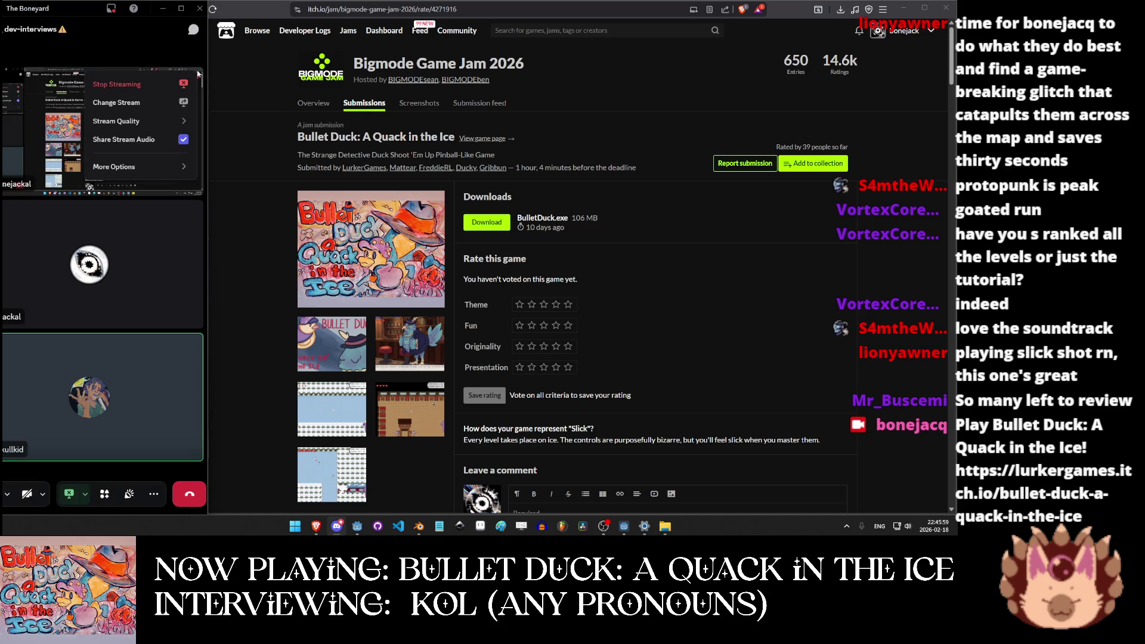
click(215, 62)
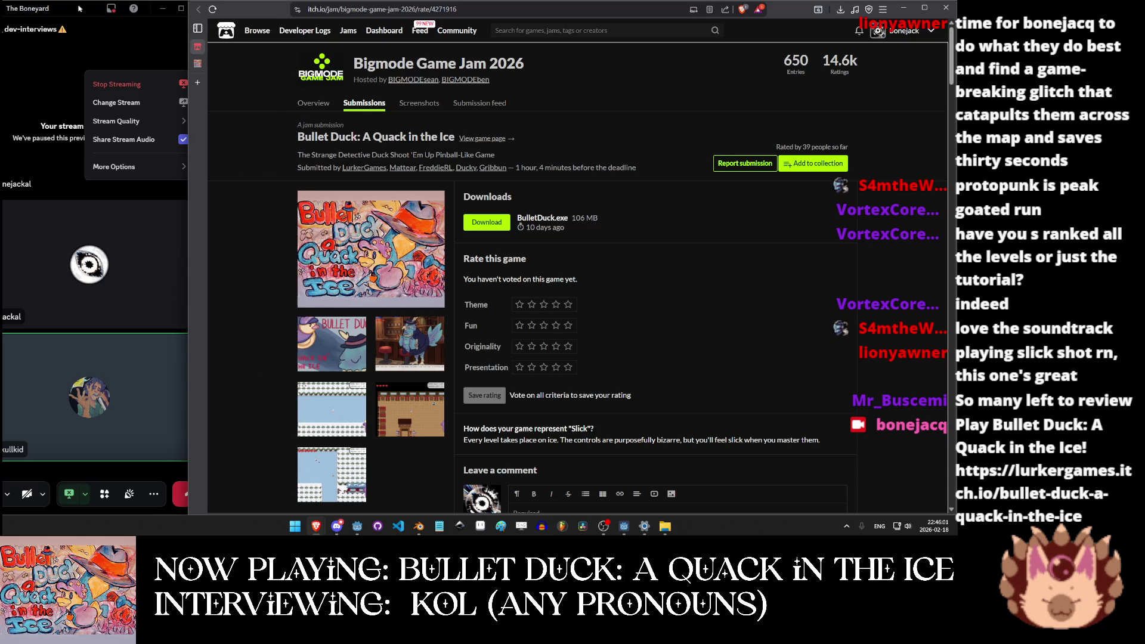
click(115, 21)
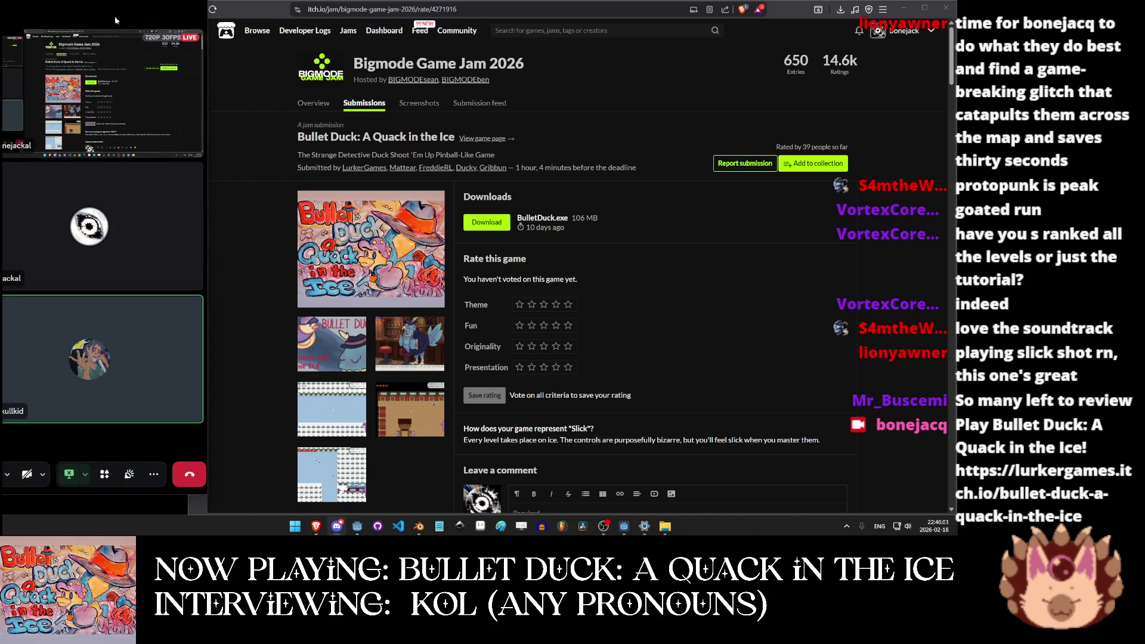
Resize Discord's call window to fit the stream preview, then widen the browser leftward.
drag(207, 51, 262, 51)
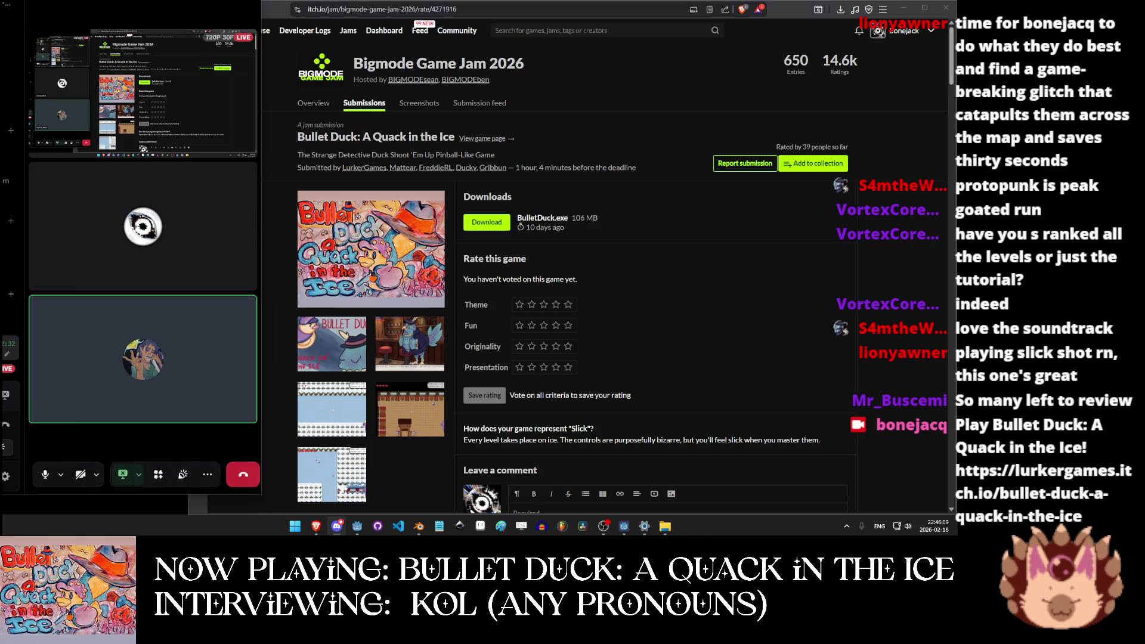
drag(261, 239, 242, 238)
drag(241, 25, 234, 25)
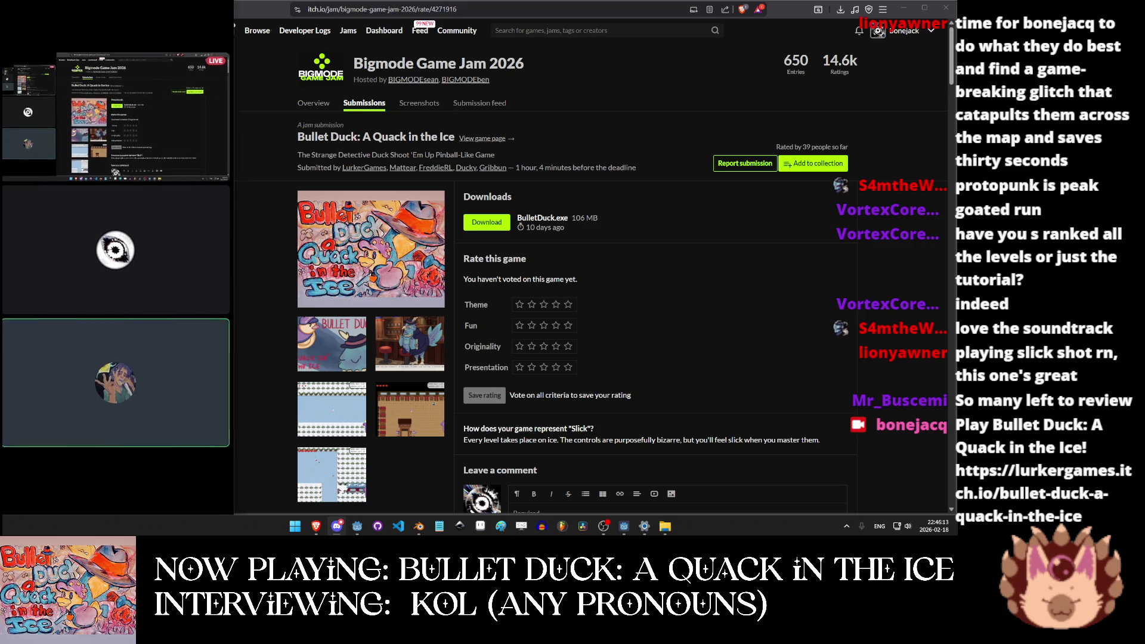
right_click(211, 55)
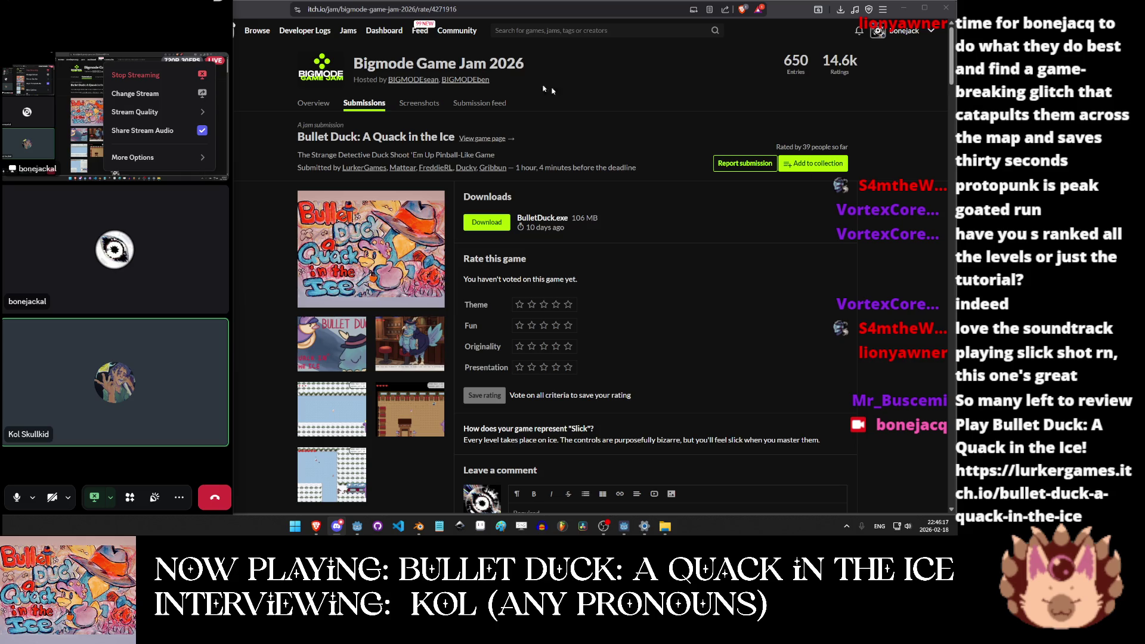
mouse_move(233, 23)
mouse_down()
mouse_move(190, 23)
mouse_move(234, 22)
mouse_up()
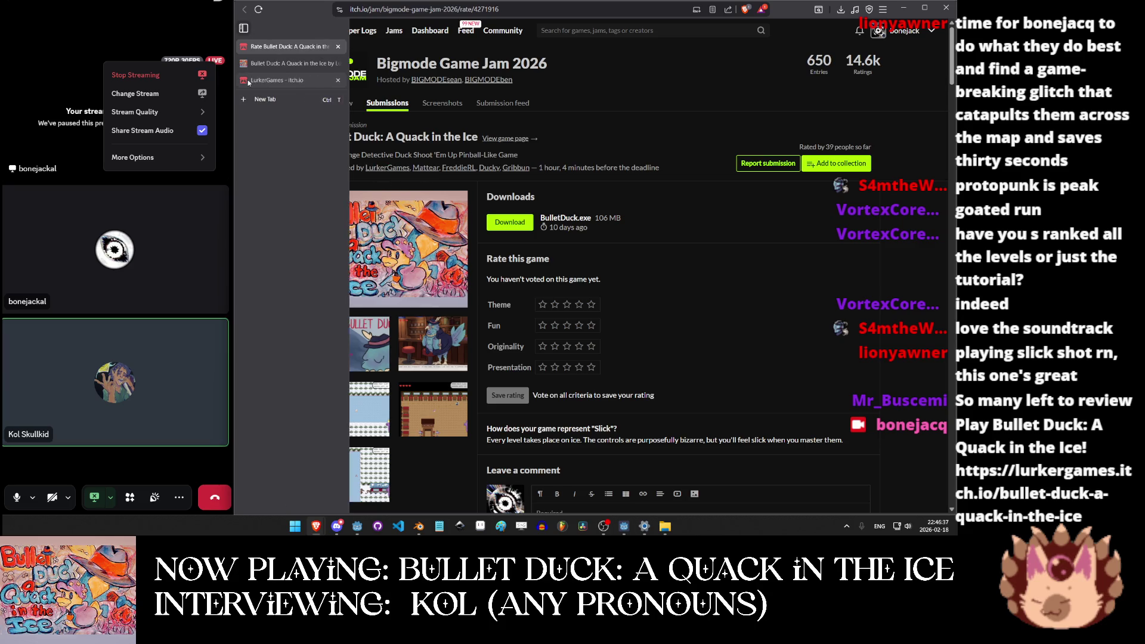
Glance at the LurkerGames creator page, close it, and return to Bullet Duck's rating page.
click(274, 63)
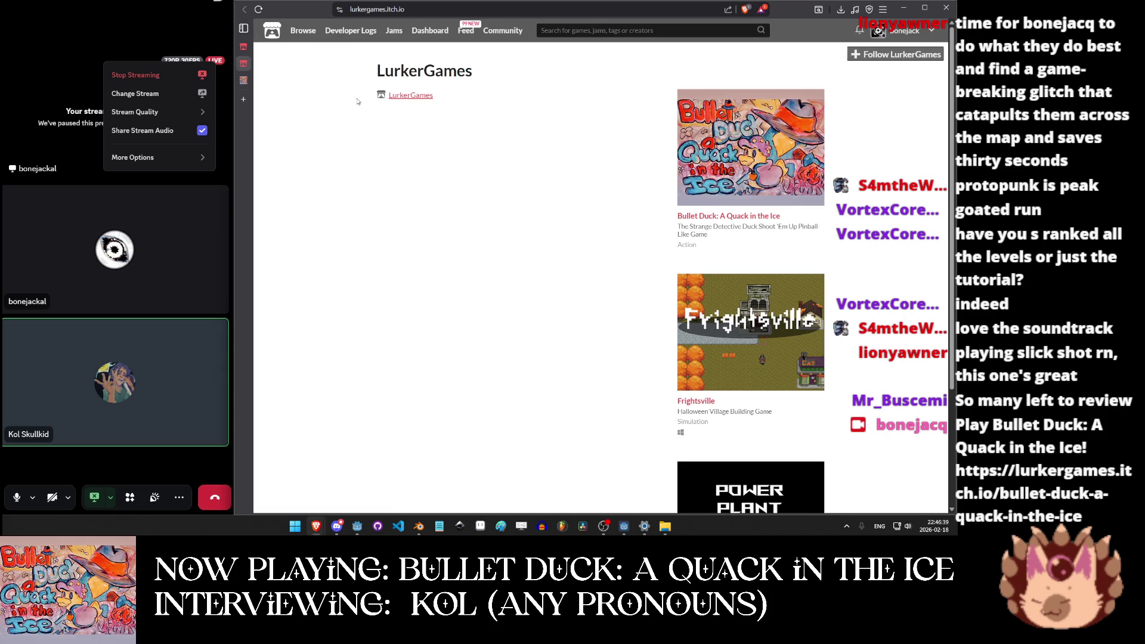
click(321, 63)
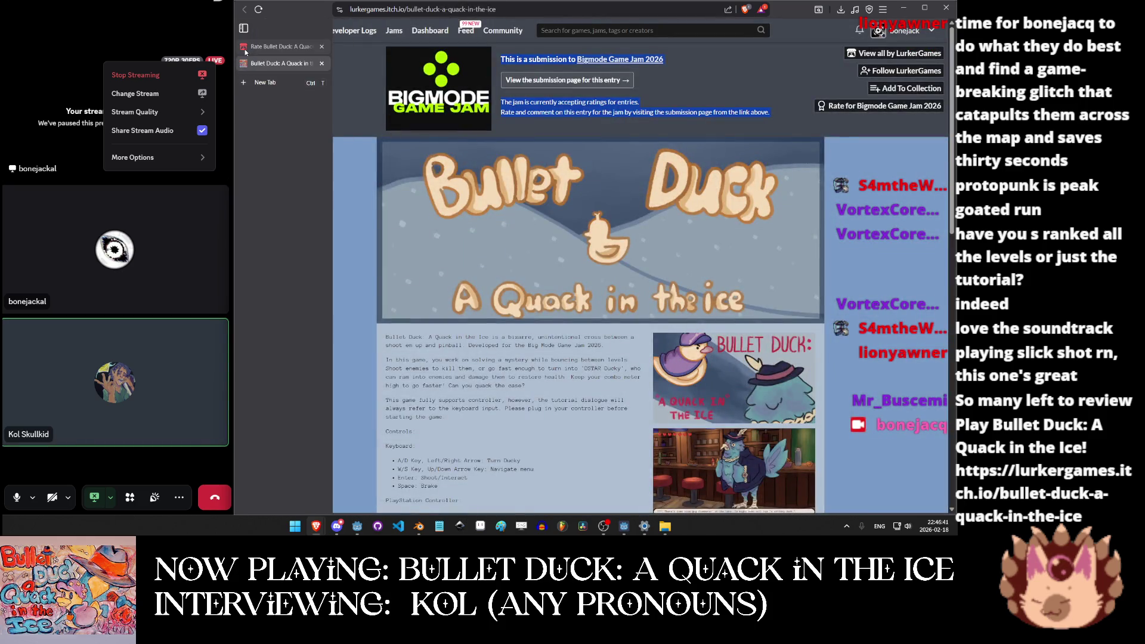
click(245, 50)
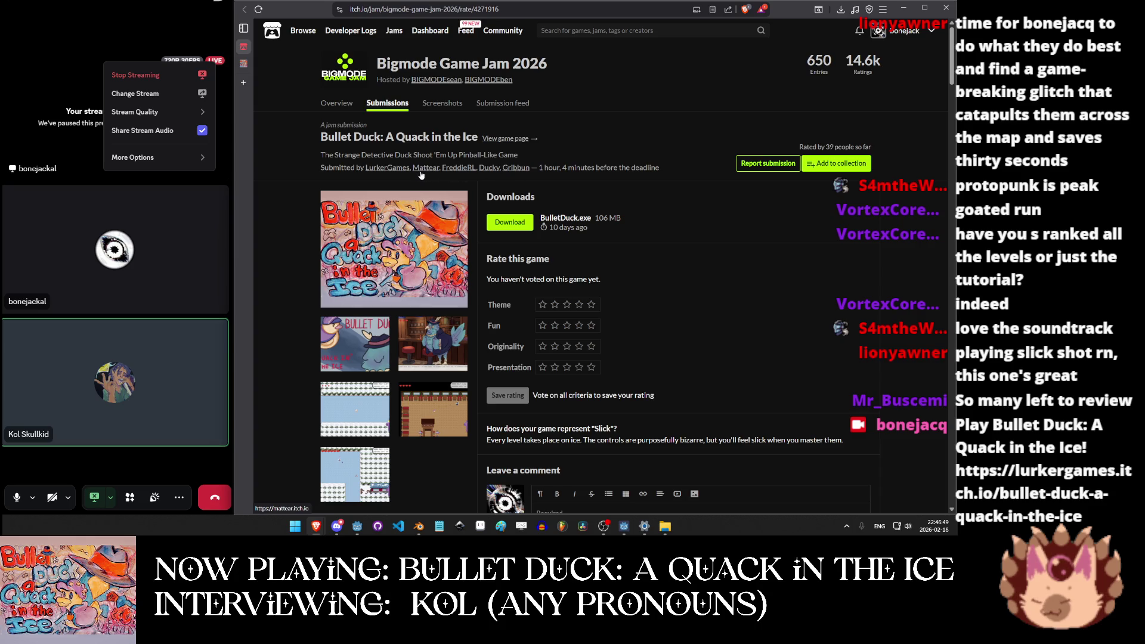
View the bar-scene and icy level screenshots at full size, closing each afterwards.
click(426, 353)
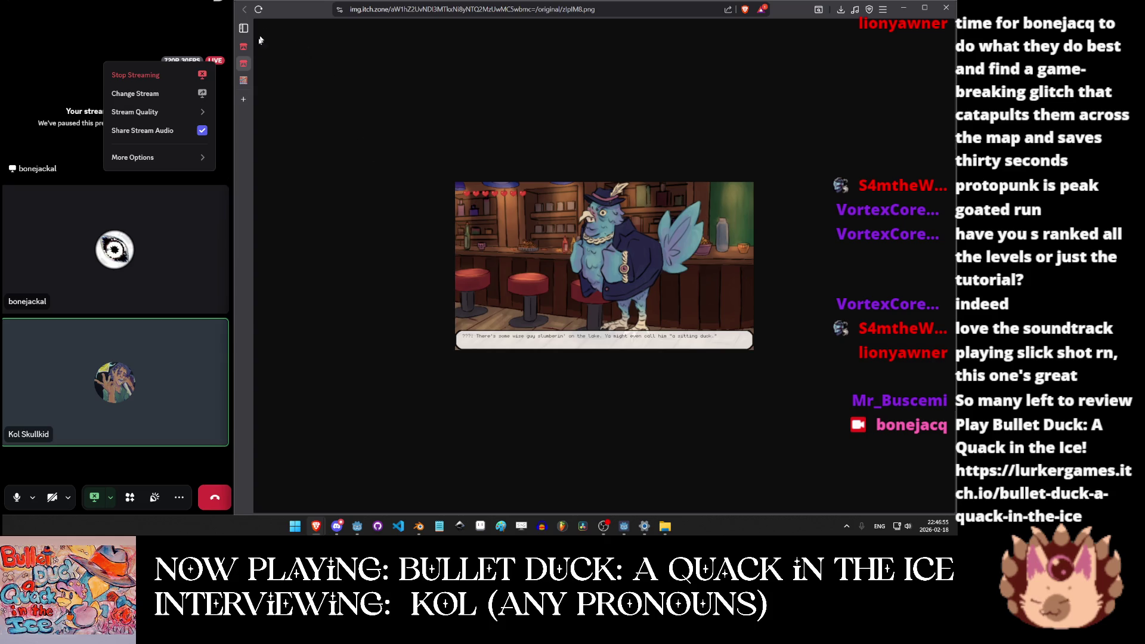
middle_click(245, 66)
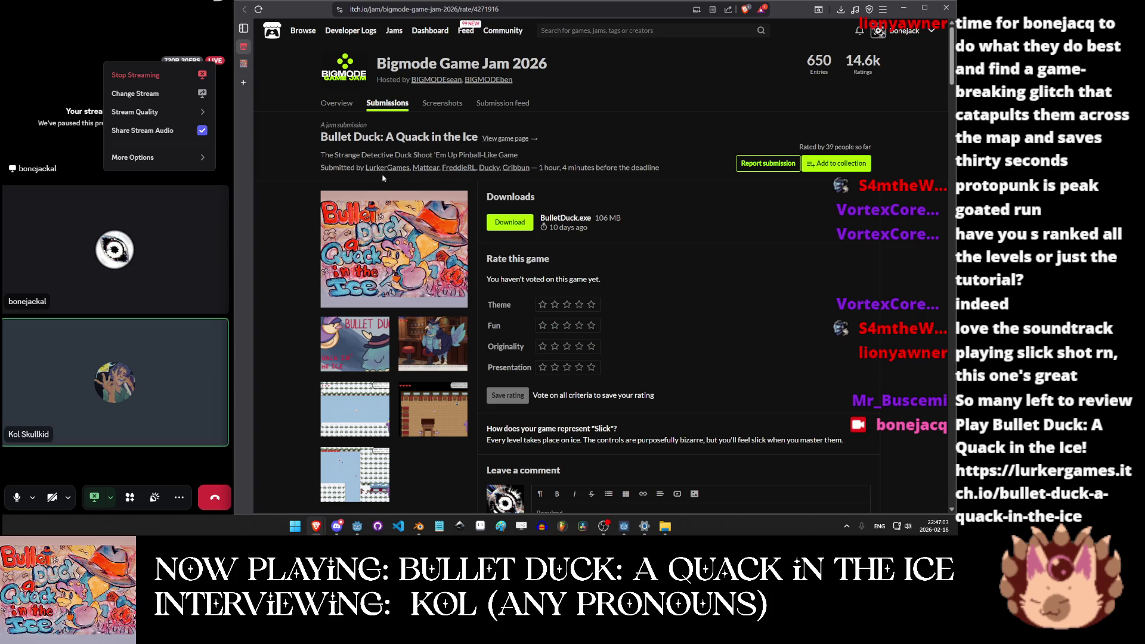
scroll(468, 182, down, 4)
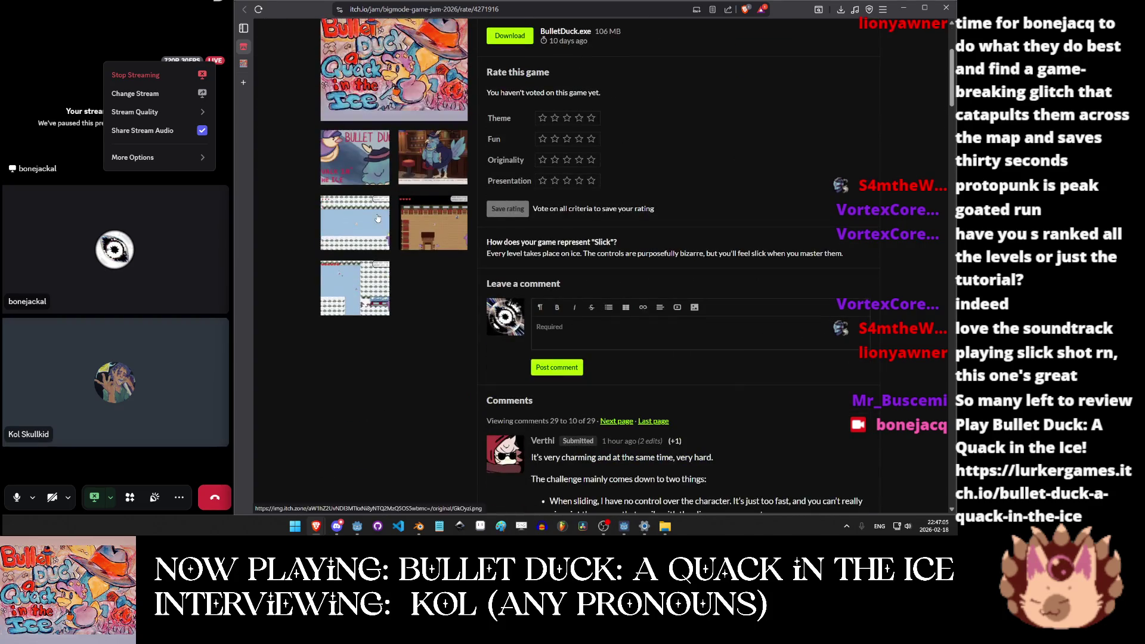
click(377, 217)
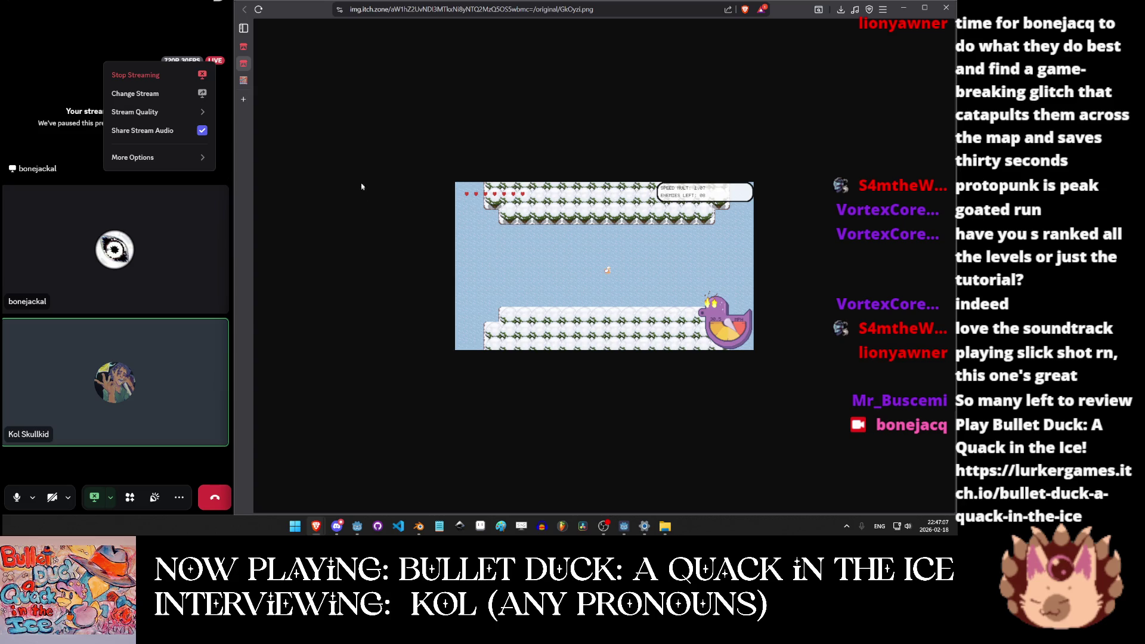
click(343, 63)
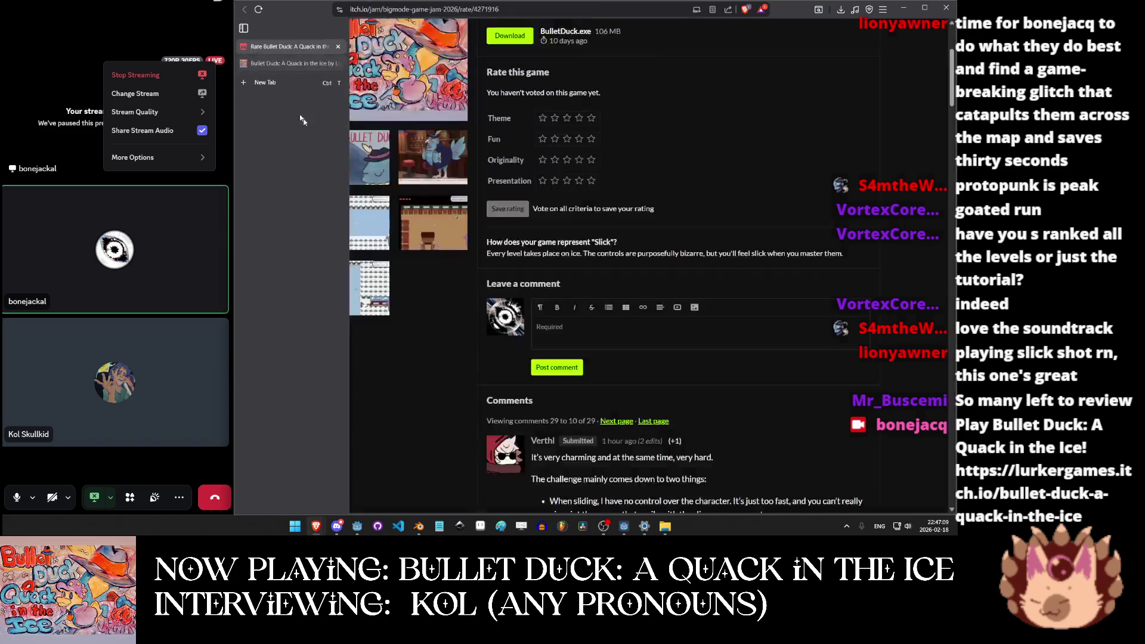
scroll(376, 178, up, 3)
scroll(377, 189, down, 1)
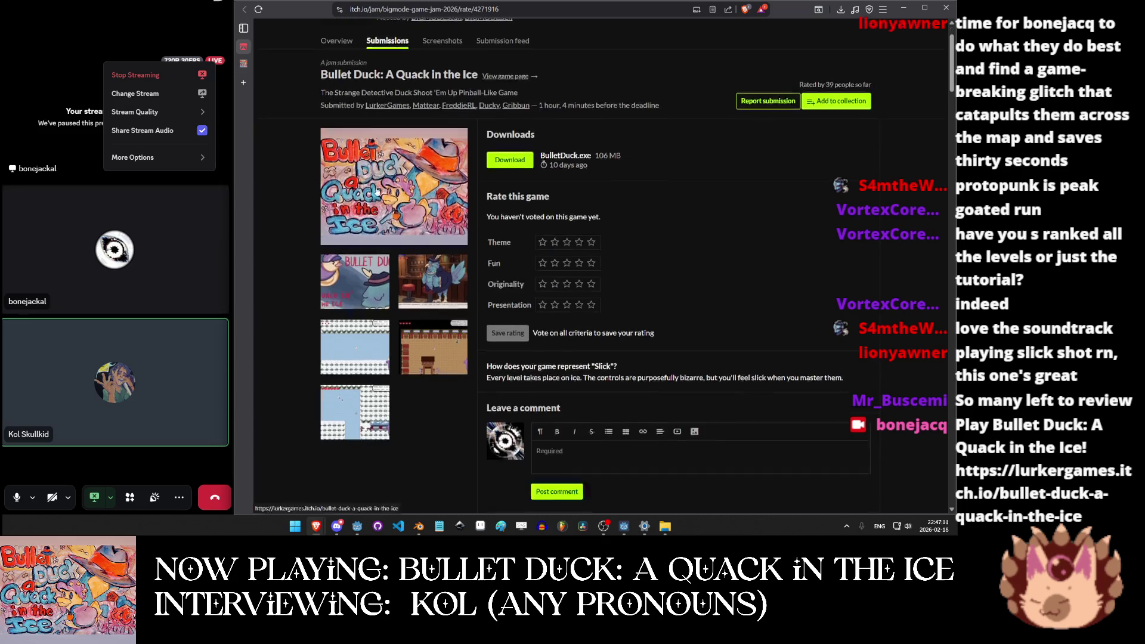
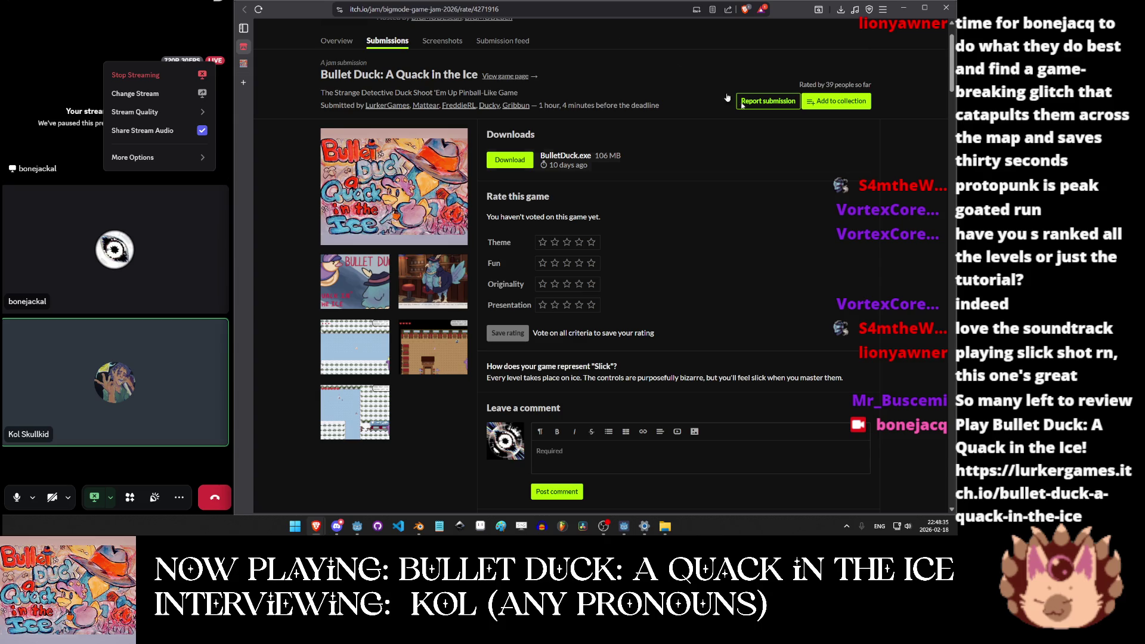
Check the call participant's volume in Discord, then open Bullet Duck's title screenshot full size.
key(alt+Tab)
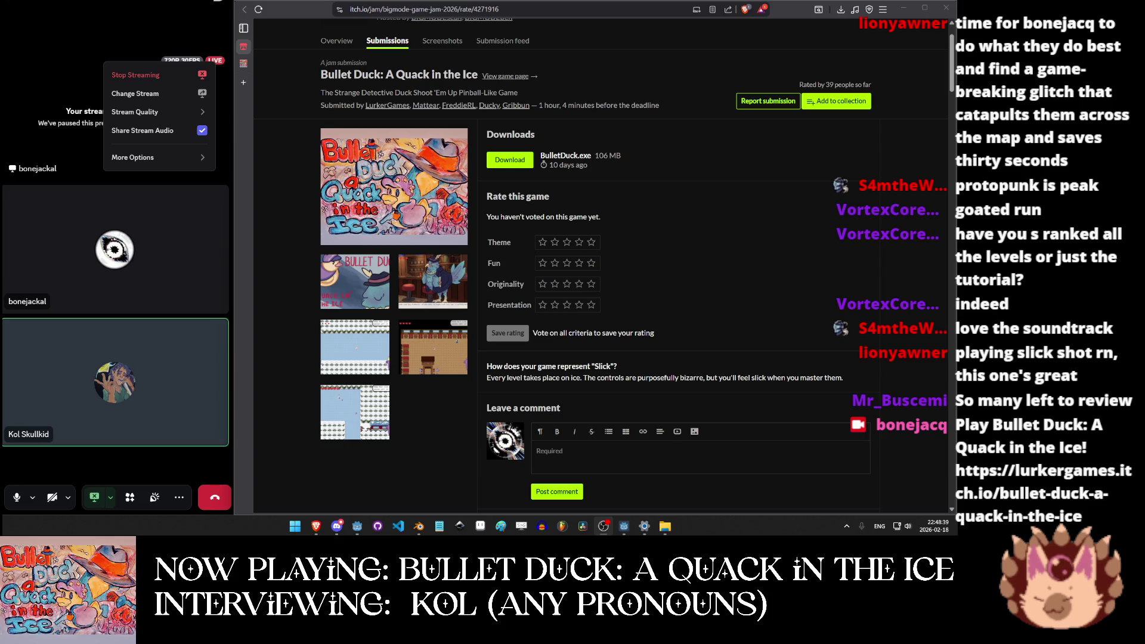
right_click(154, 358)
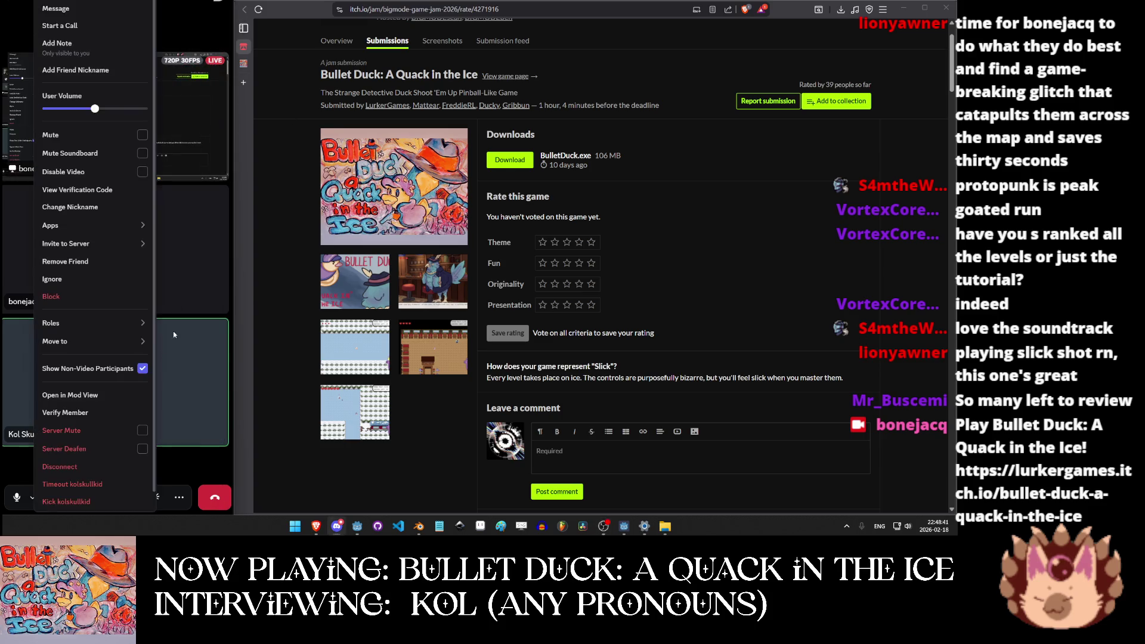
click(223, 62)
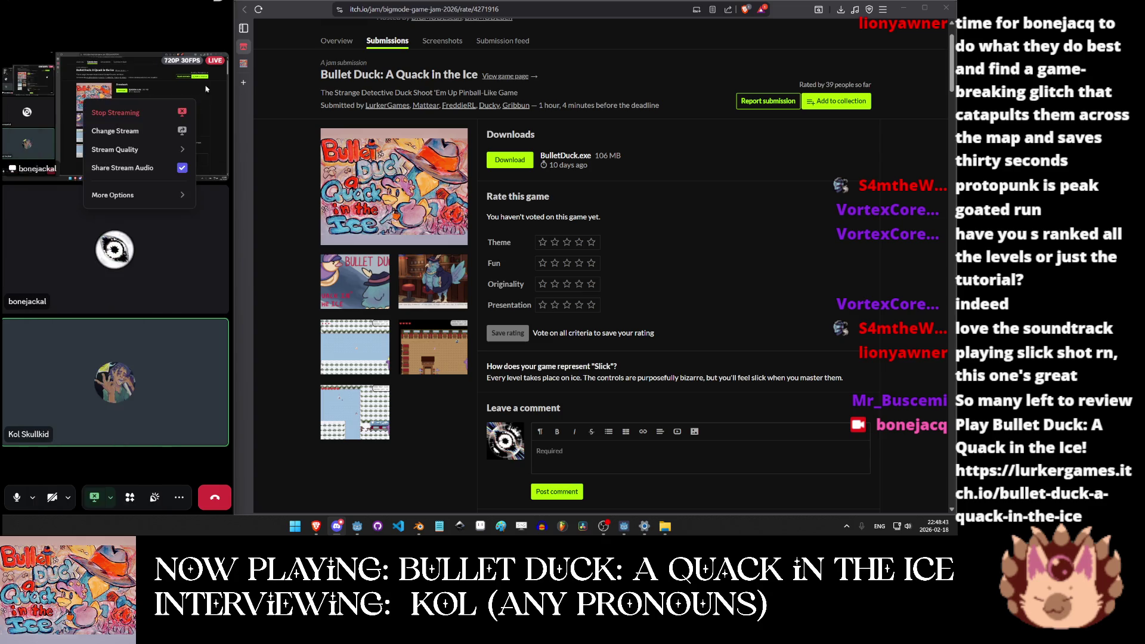
click(223, 61)
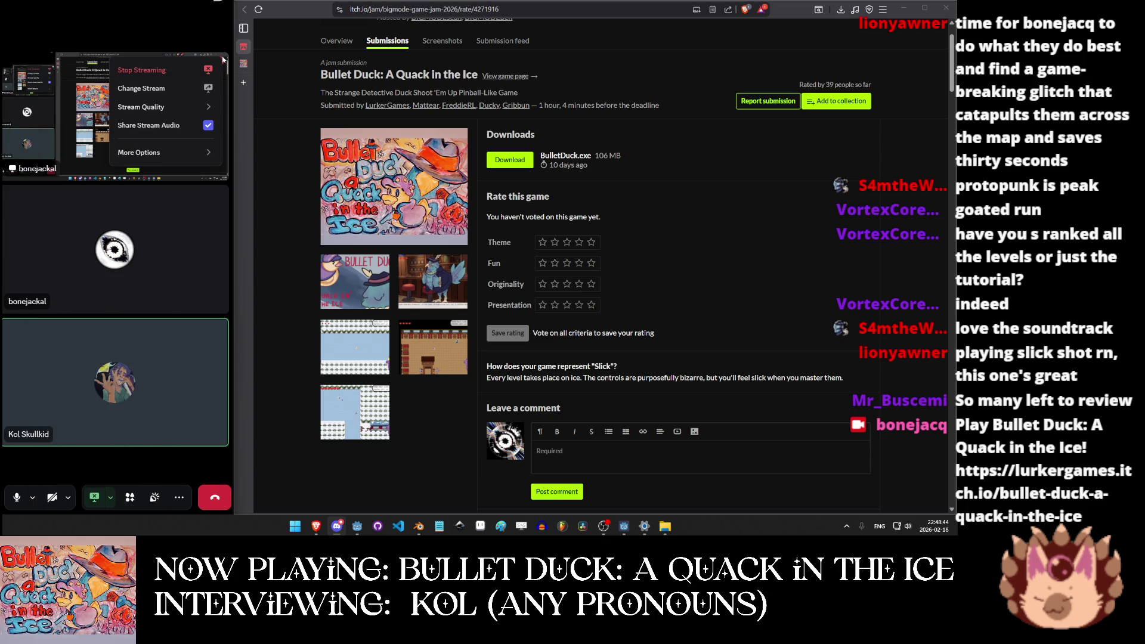
right_click(221, 334)
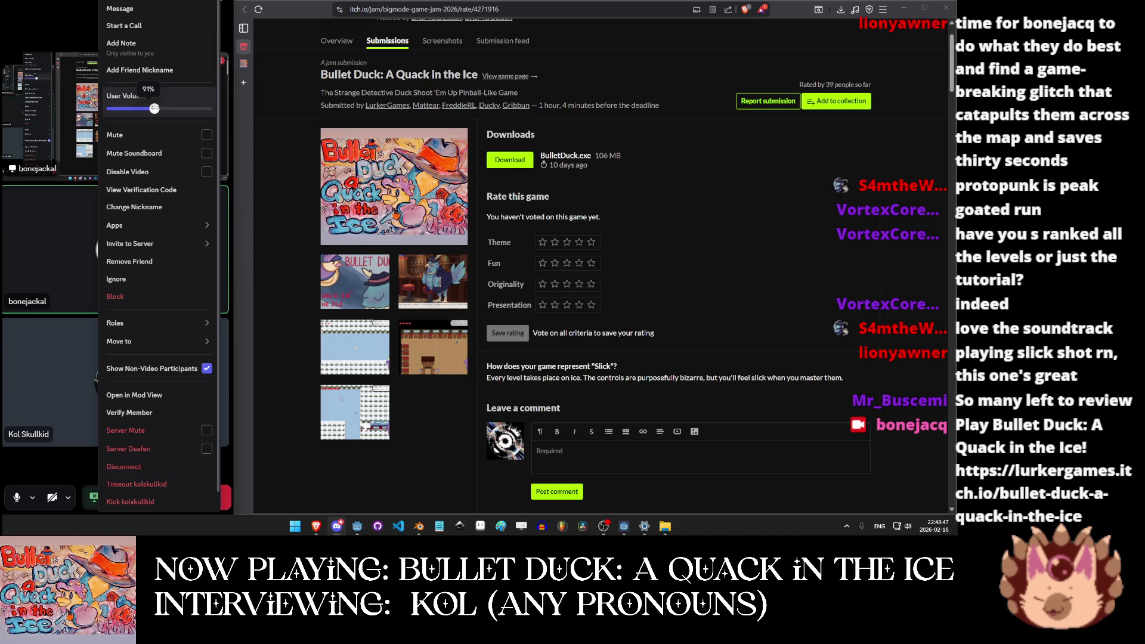
click(223, 62)
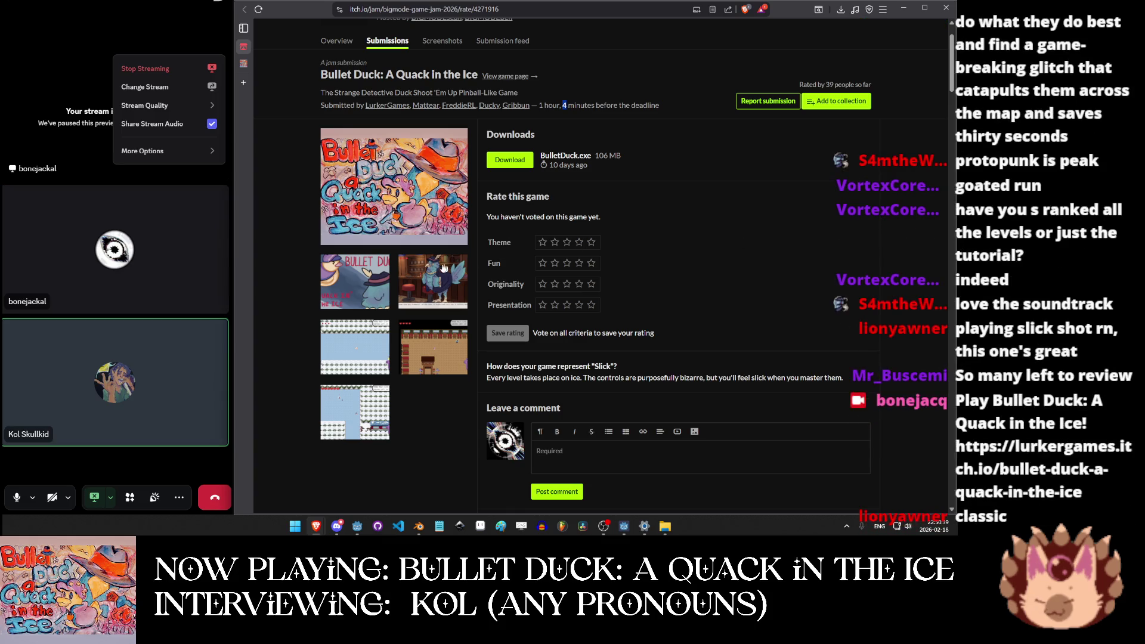
click(337, 269)
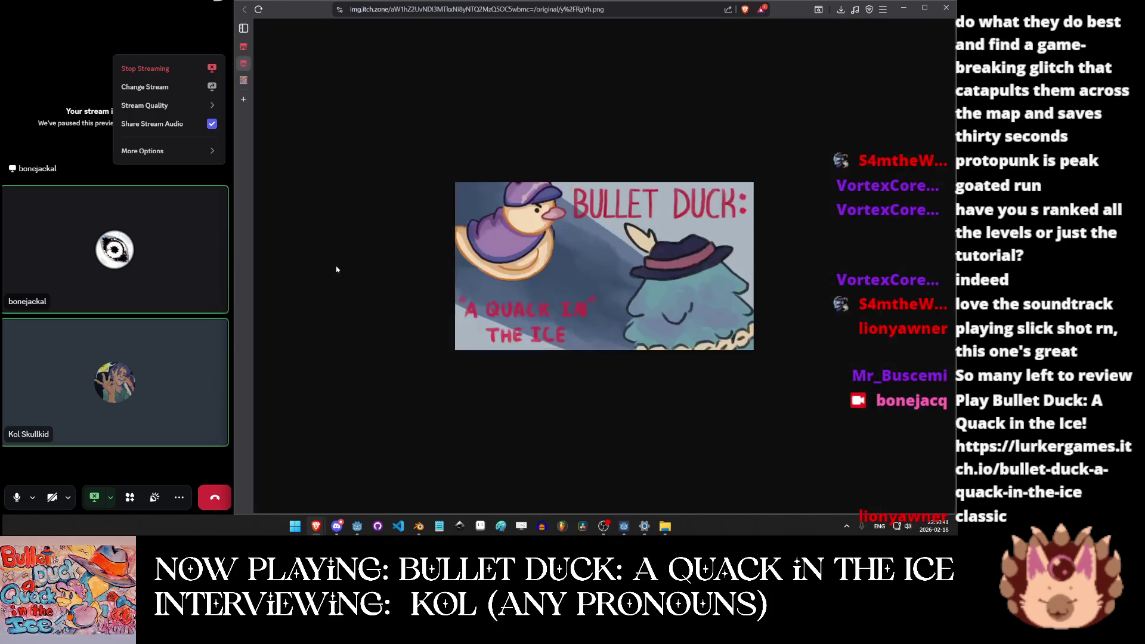
View Bullet Duck's bar-scene screenshot full size, then close that image tab.
mouse_move(248, 27)
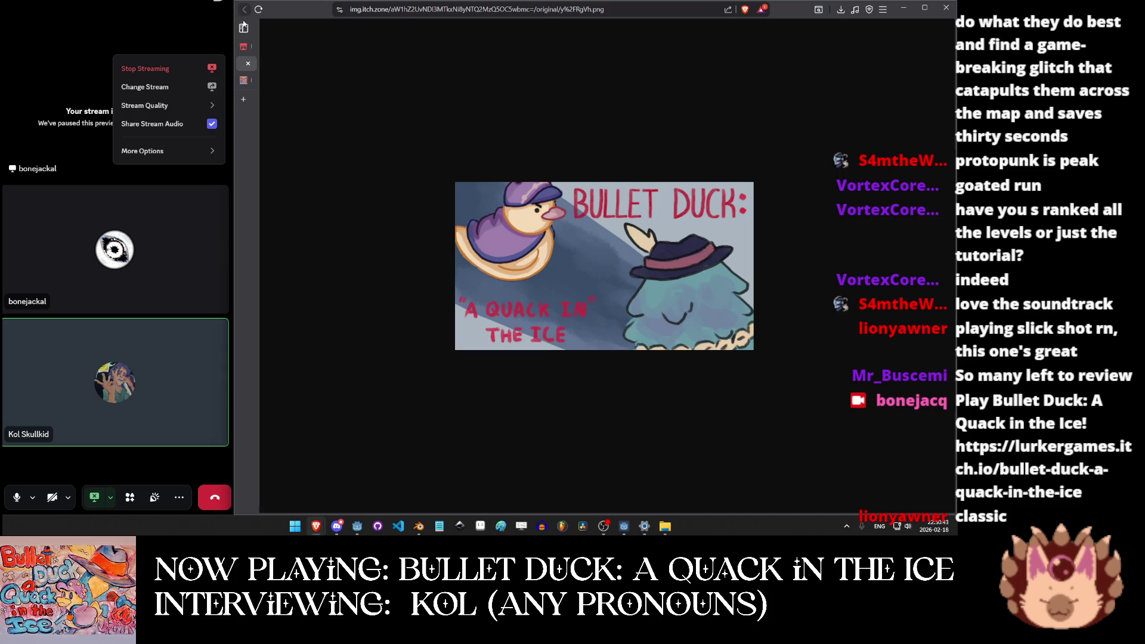
click(280, 46)
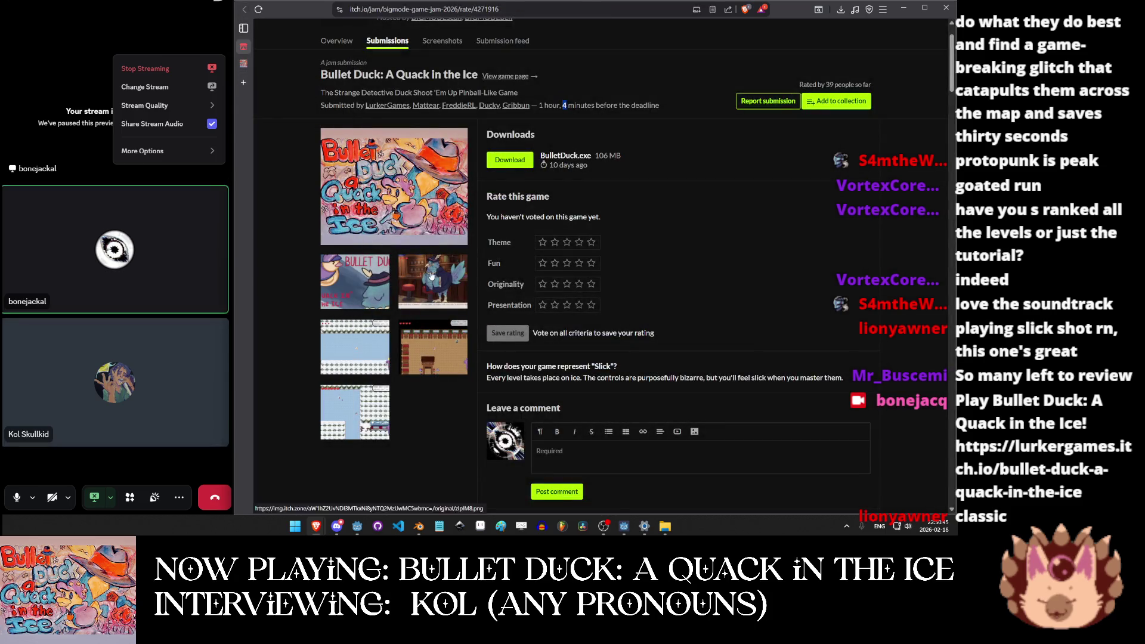
click(431, 275)
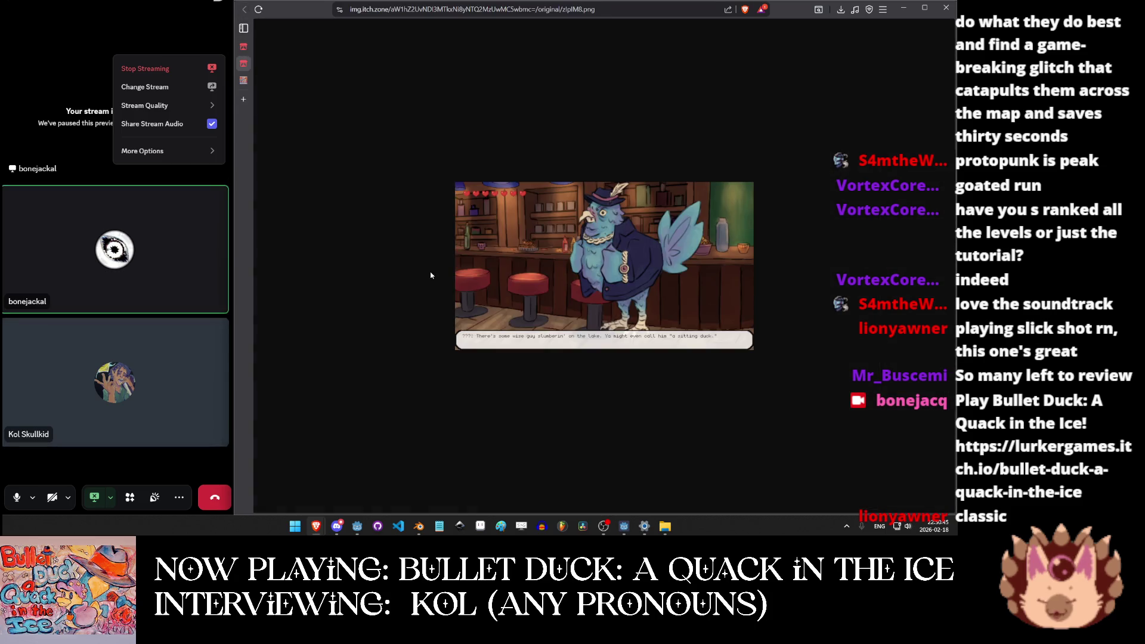
middle_click(249, 59)
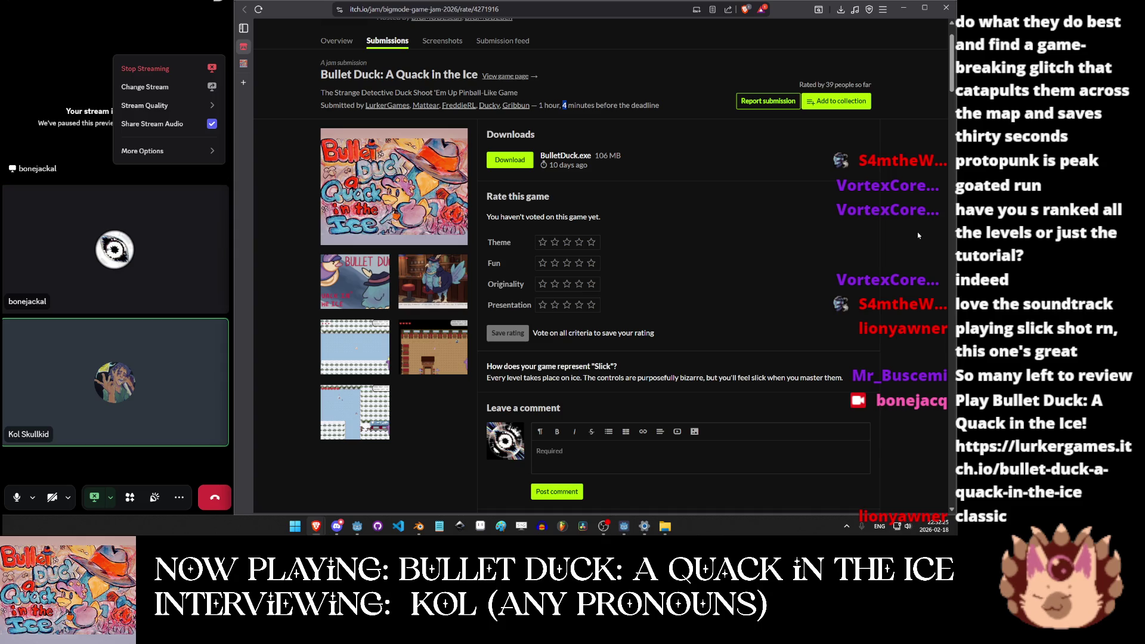
Open the developer's Frightsville page and read its description, Pygame engine note and credits.
click(387, 105)
click(764, 316)
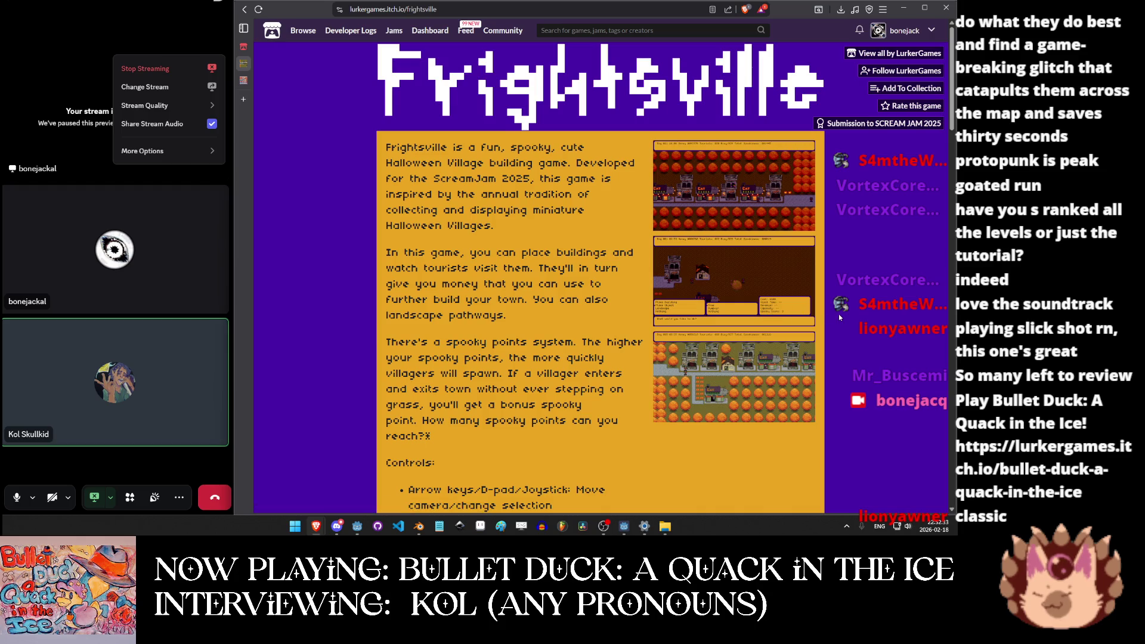
scroll(839, 317, down, 4)
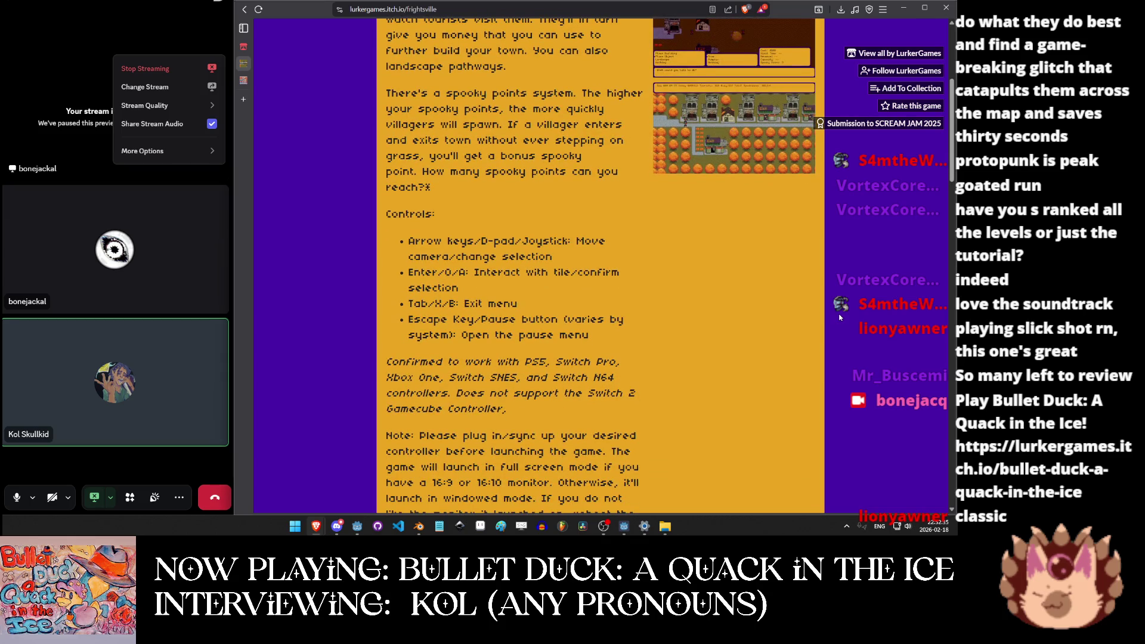
scroll(839, 317, down, 4)
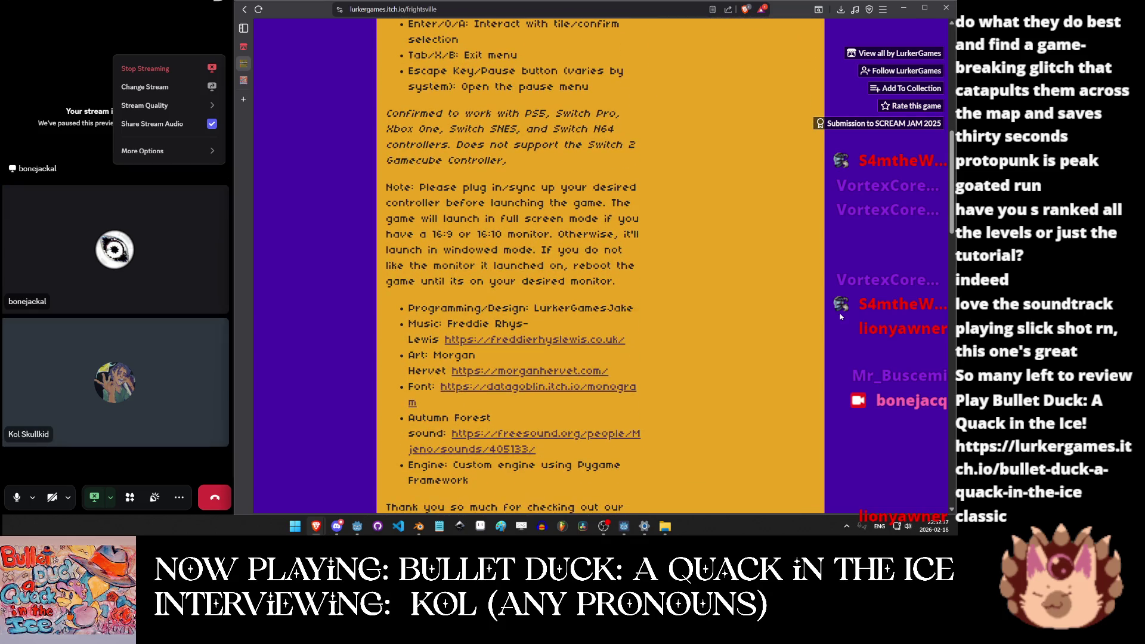
scroll(839, 317, down, 2)
scroll(841, 316, down, 3)
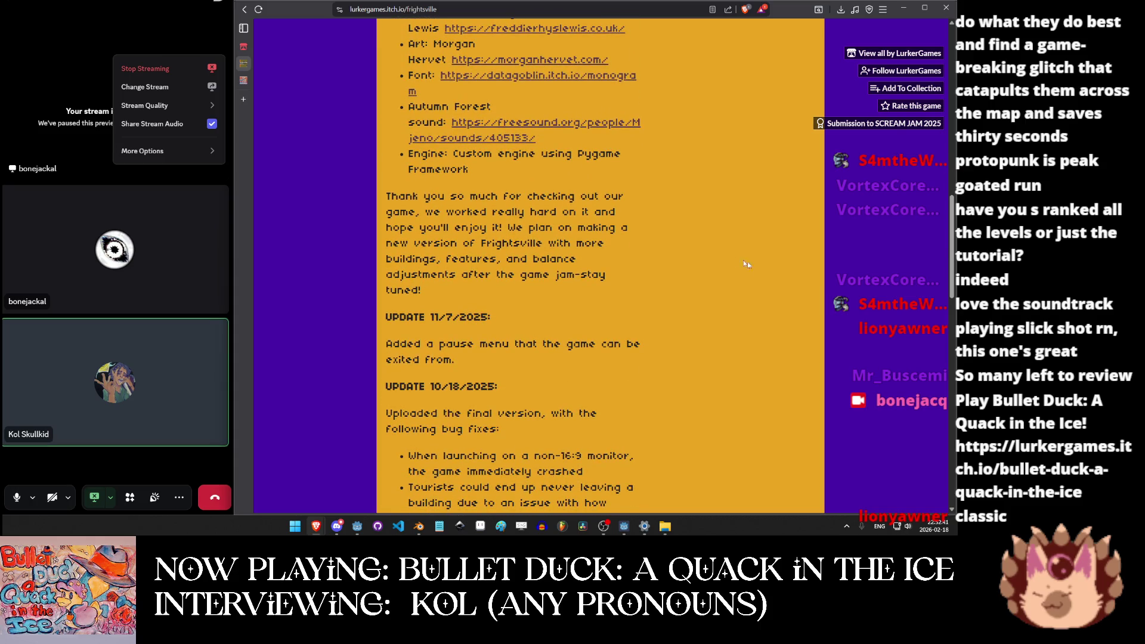
drag(413, 154, 614, 182)
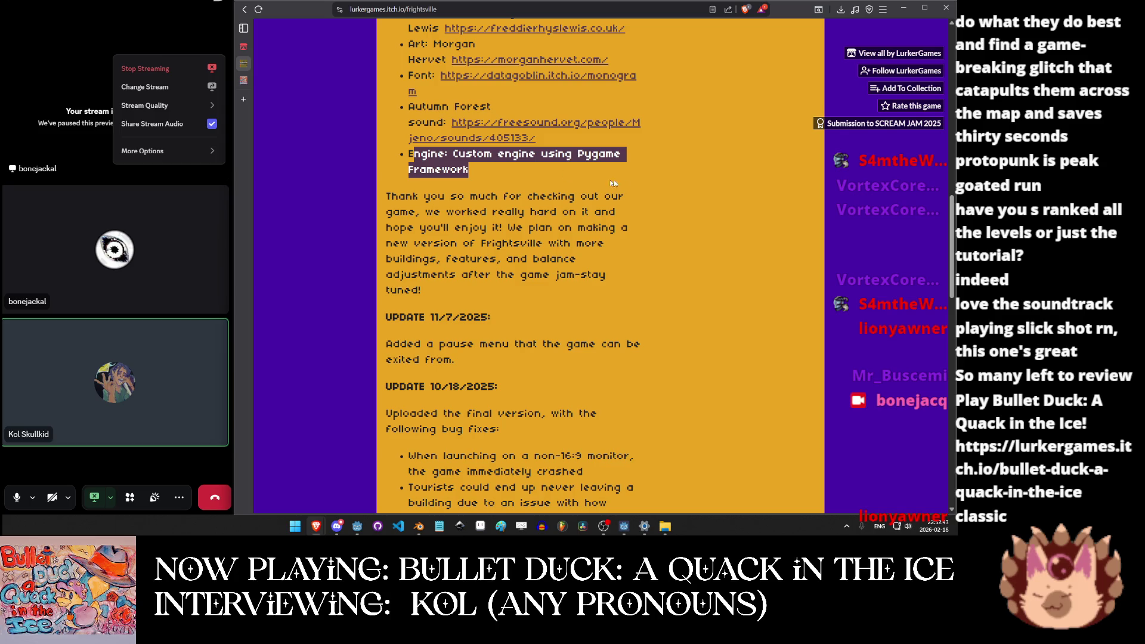
click(676, 184)
scroll(676, 185, down, 5)
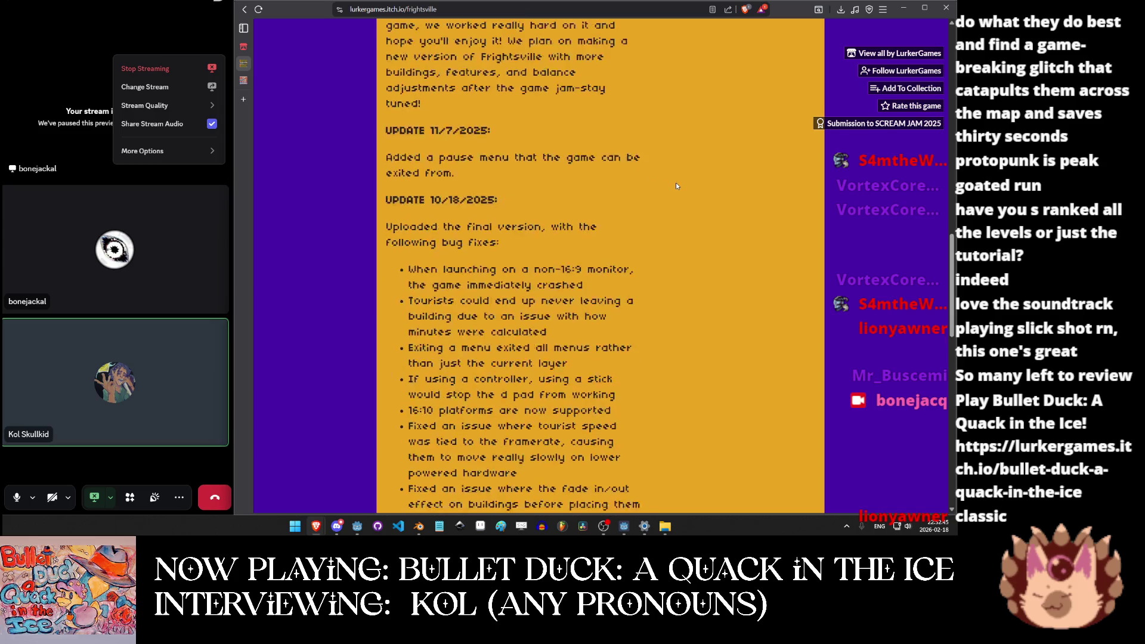
scroll(693, 364, up, 15)
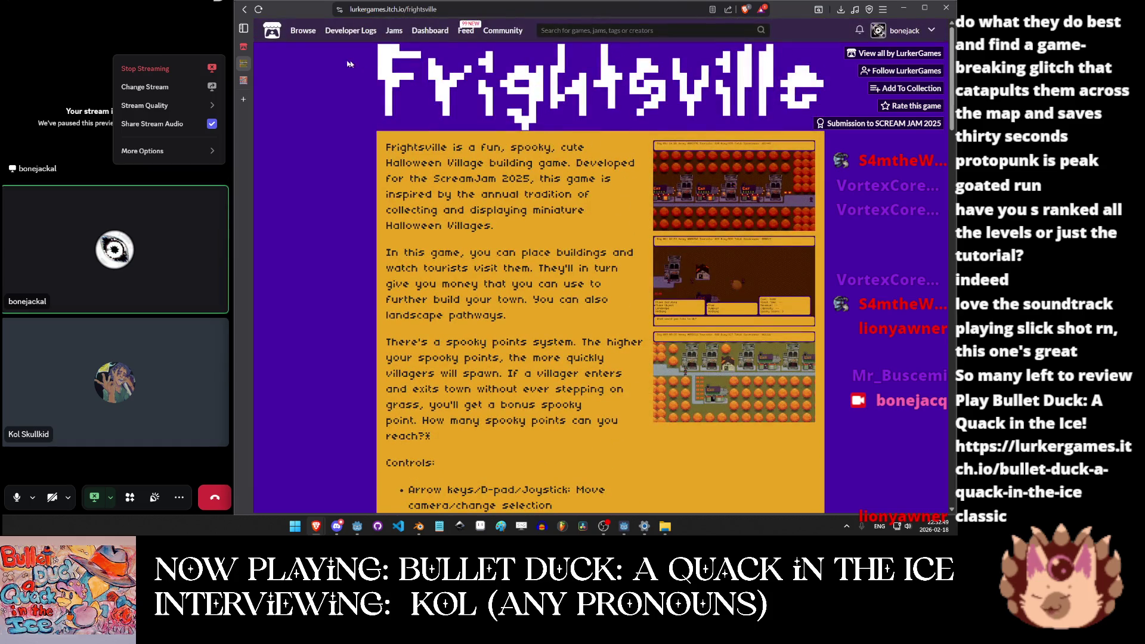
Go back to the developer's game list and open the PowerPlant game page.
click(243, 46)
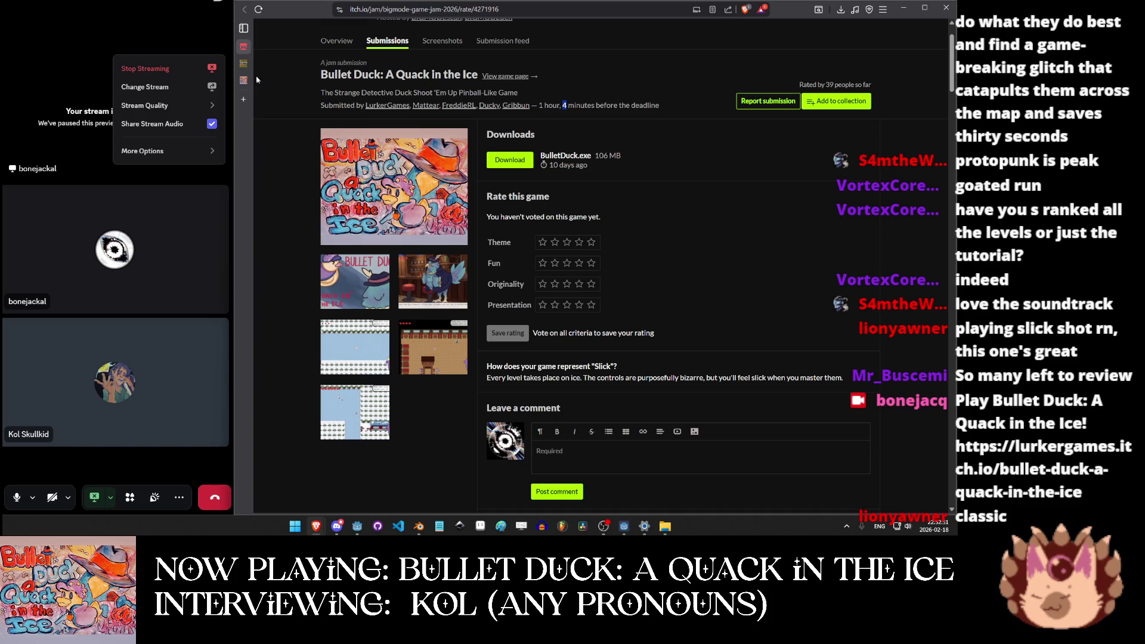
click(256, 63)
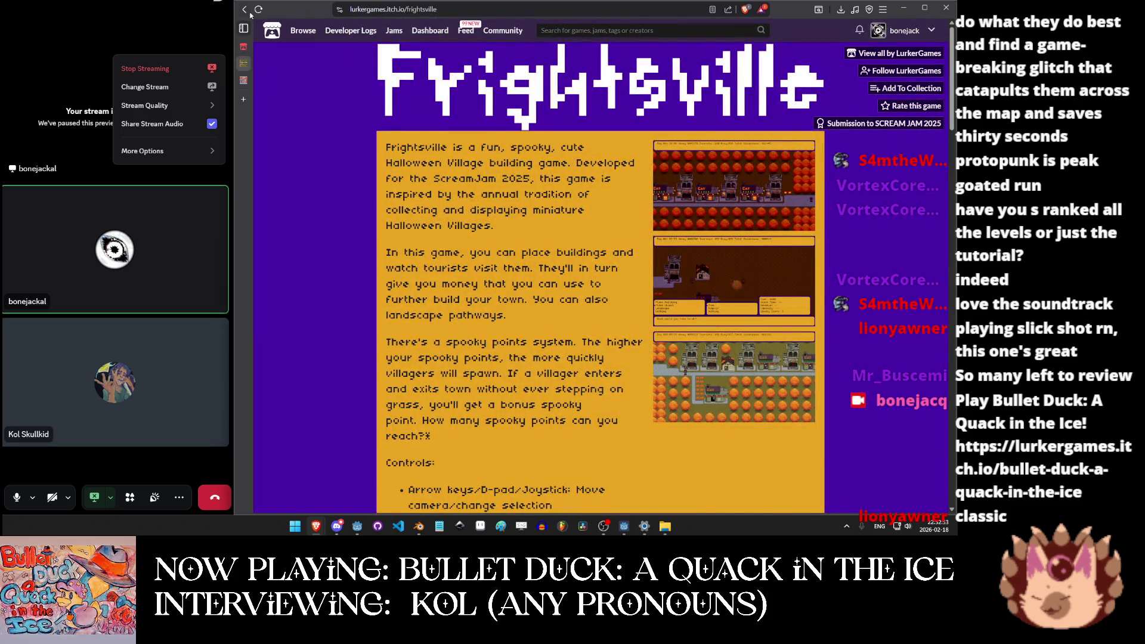
click(250, 12)
scroll(724, 298, down, 3)
click(724, 338)
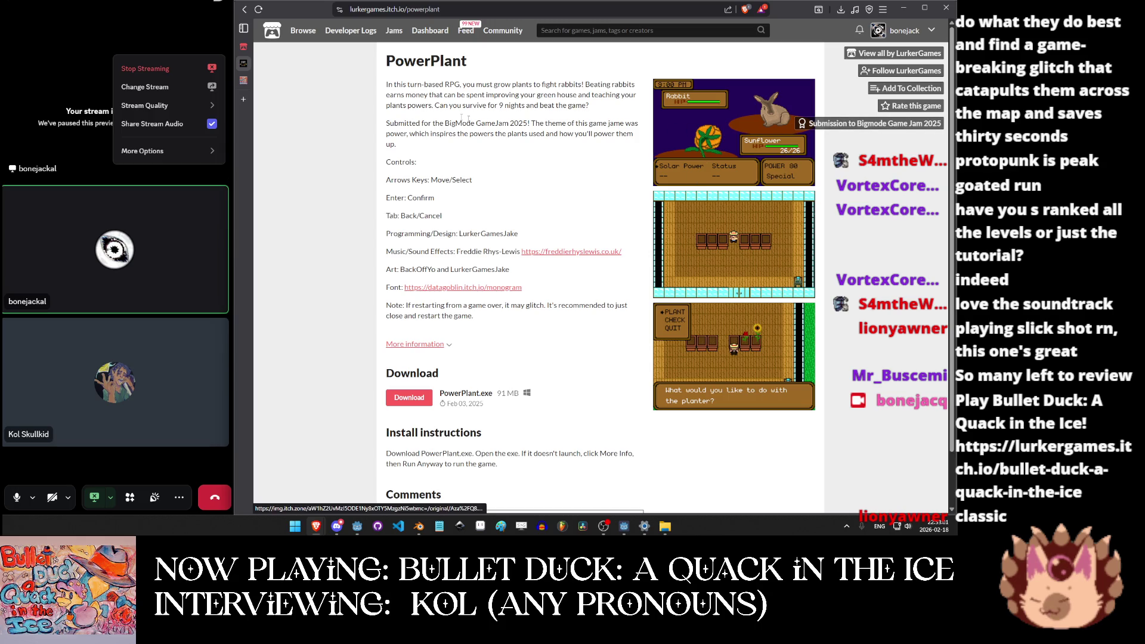
Enlarge a PowerPlant screenshot and highlight the title and both artist credits.
double_click(417, 61)
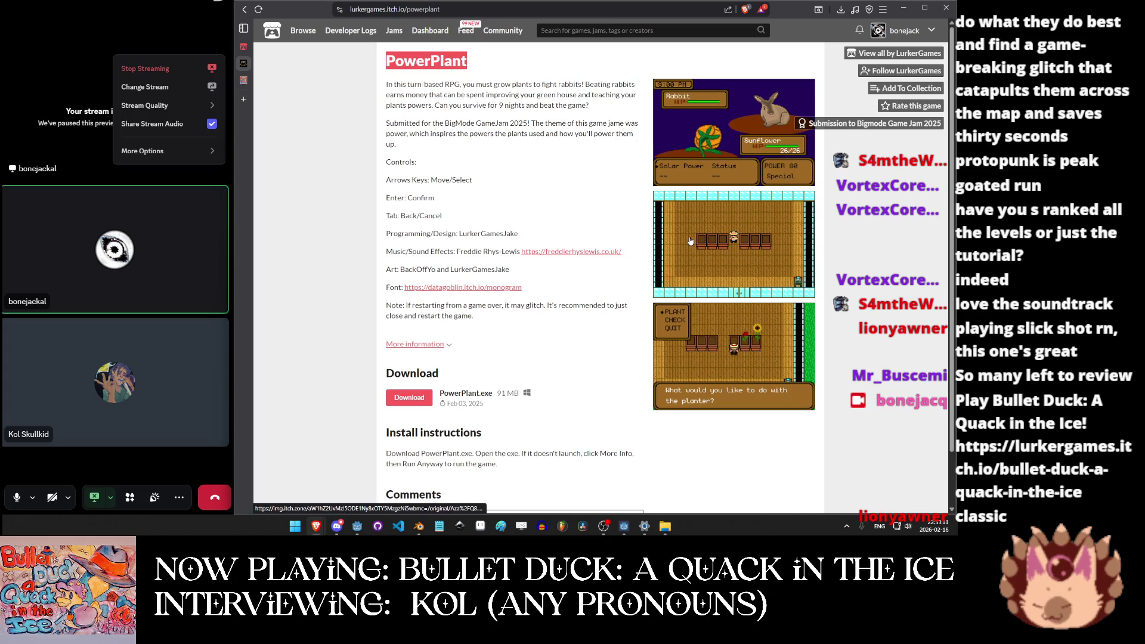
click(710, 158)
click(931, 210)
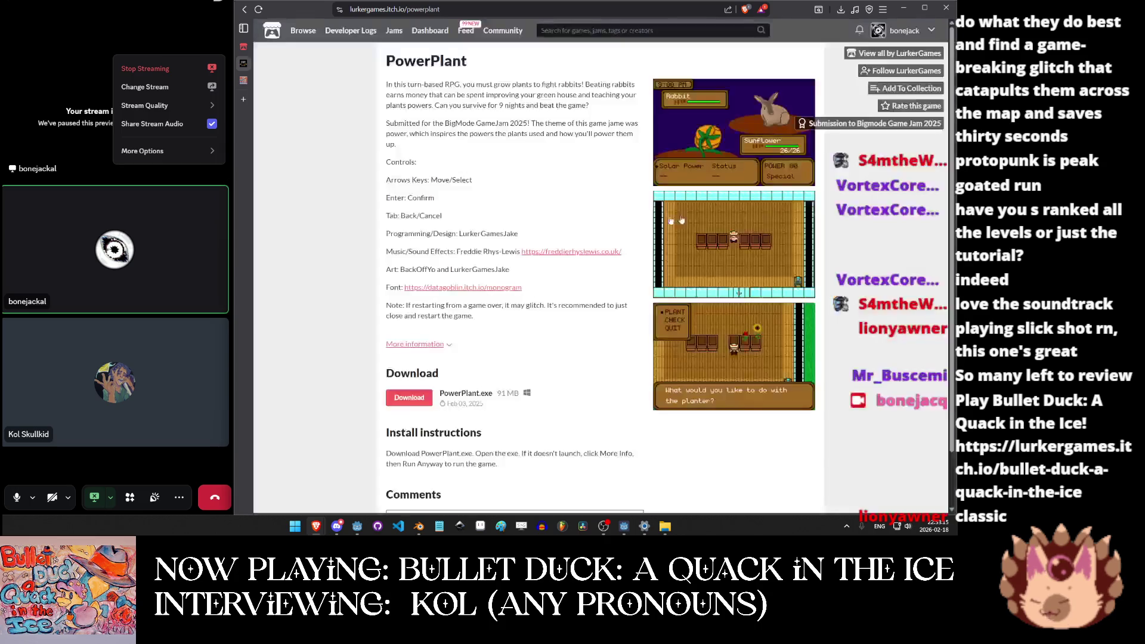
double_click(418, 269)
double_click(471, 270)
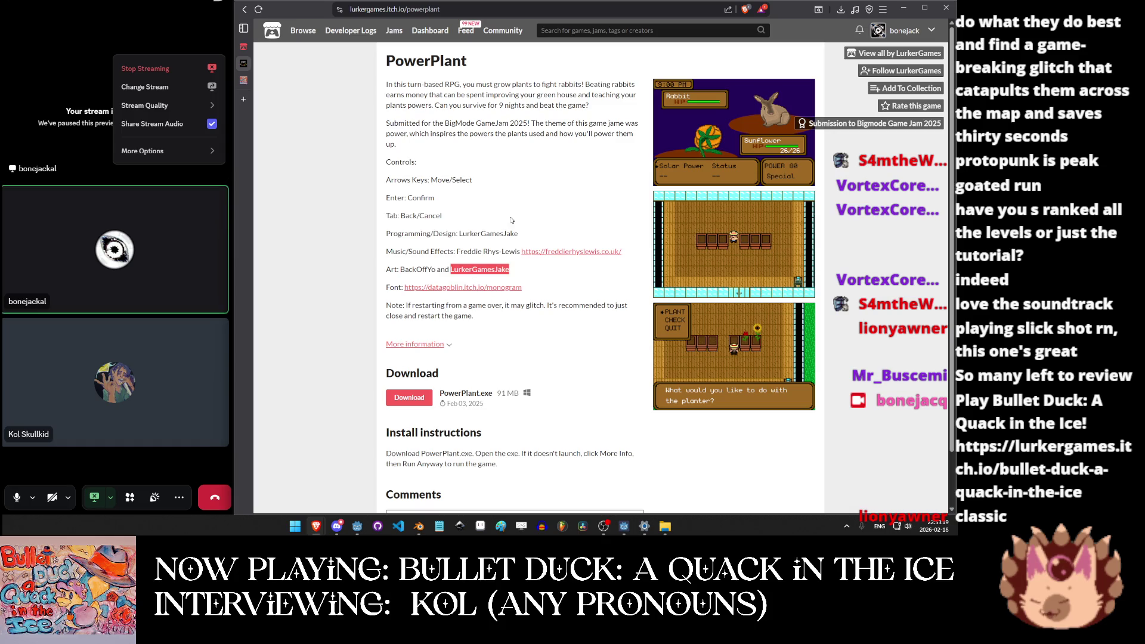
Return to the developer's game list and reopen the Frightsville page.
click(257, 81)
click(698, 200)
scroll(508, 234, down, 10)
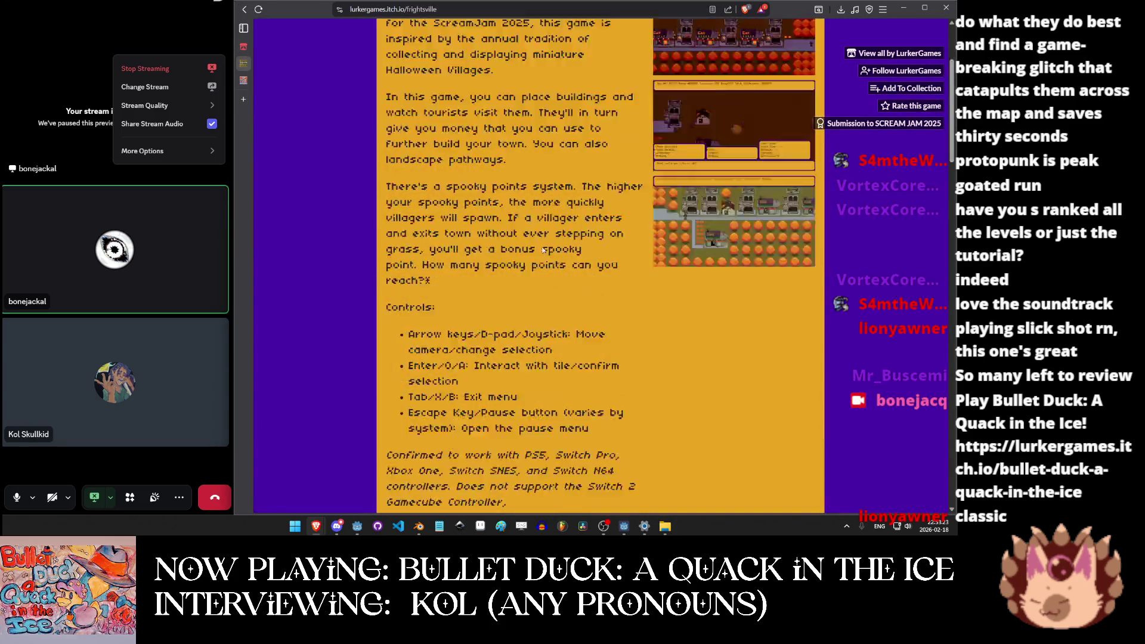
Enlarge several Frightsville screenshots in turn, then close the Frightsville tab.
scroll(507, 234, down, 5)
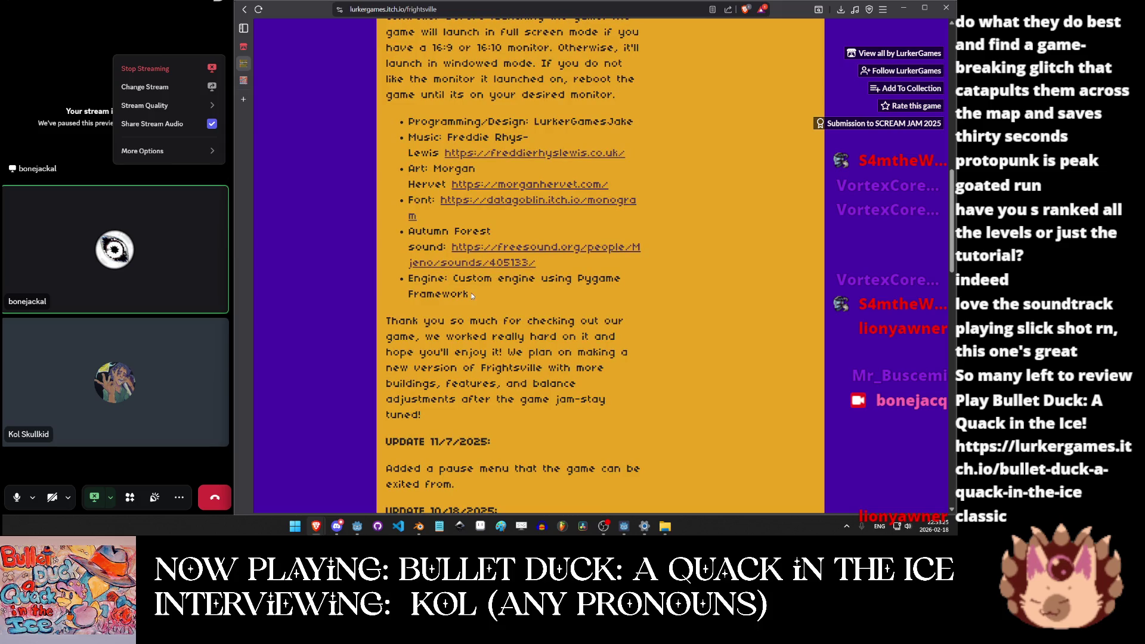
drag(471, 294, 395, 275)
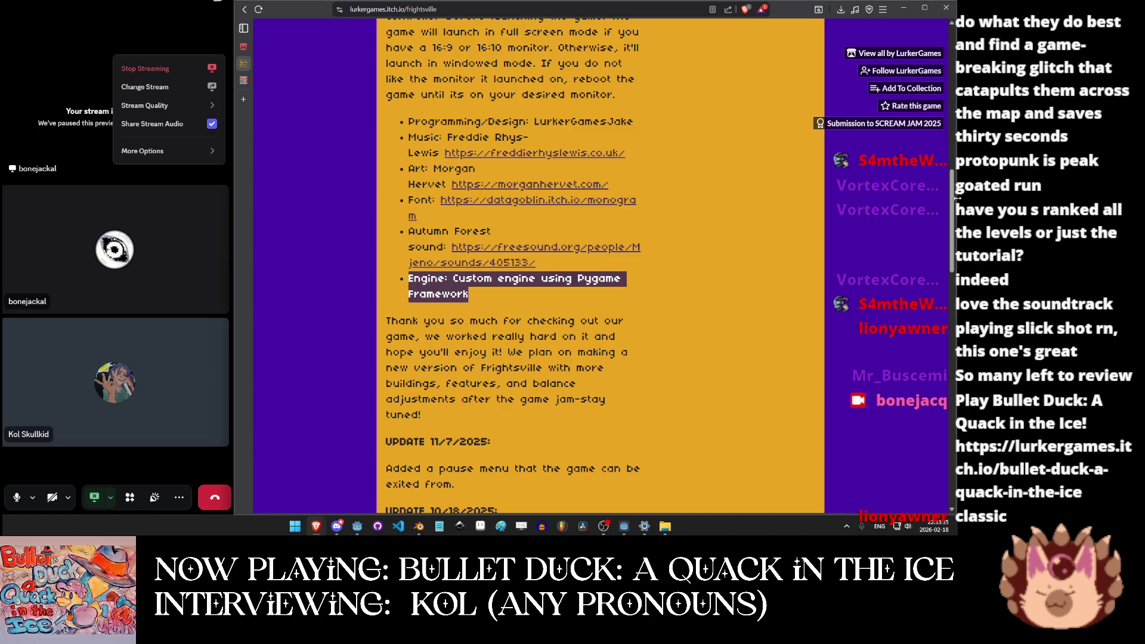
scroll(753, 327, up, 5)
click(714, 90)
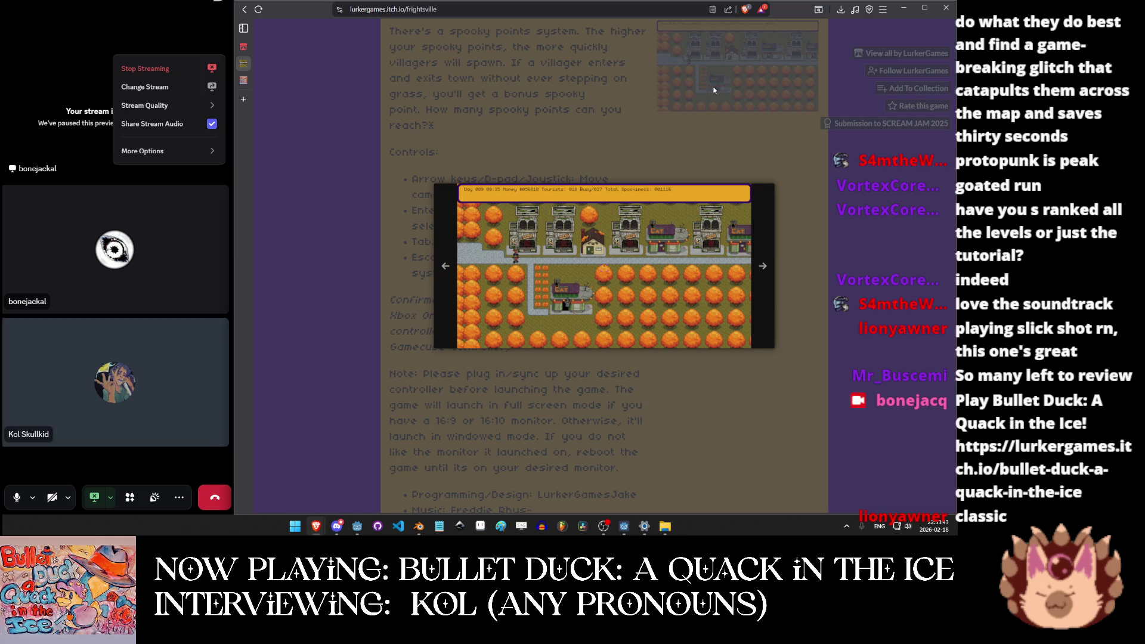
click(718, 153)
scroll(717, 153, up, 3)
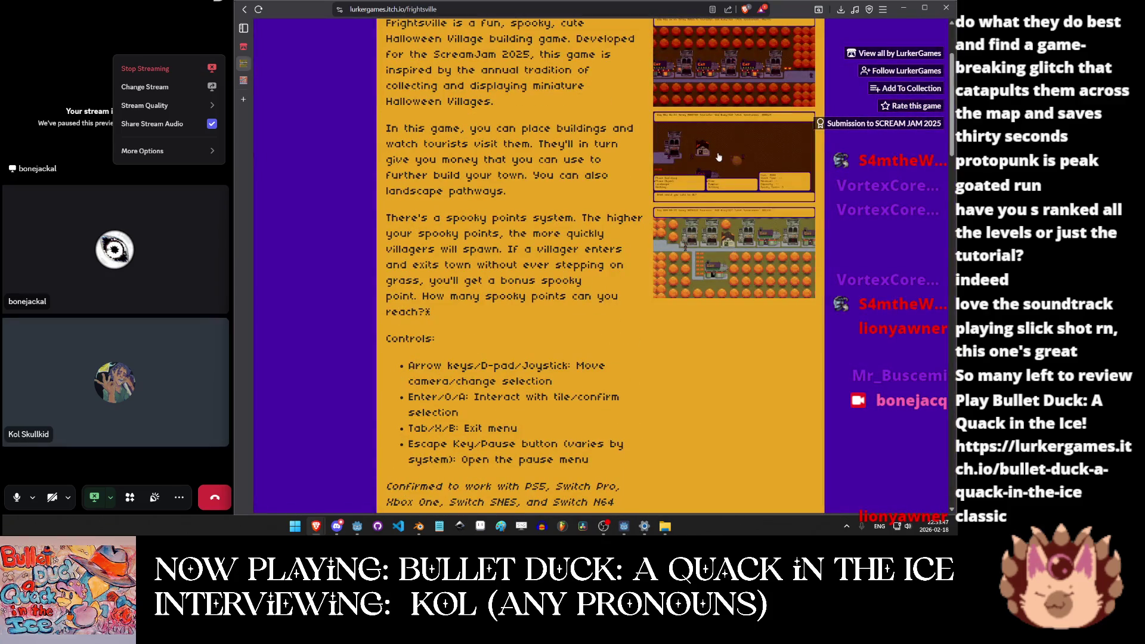
click(720, 155)
click(603, 80)
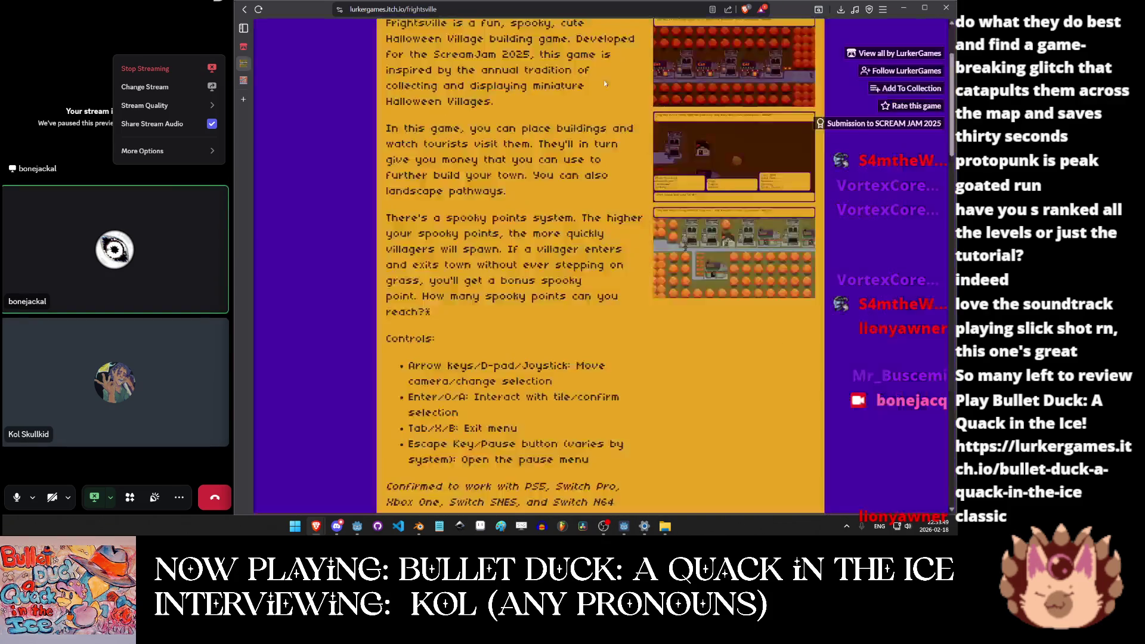
scroll(685, 198, up, 2)
click(684, 198)
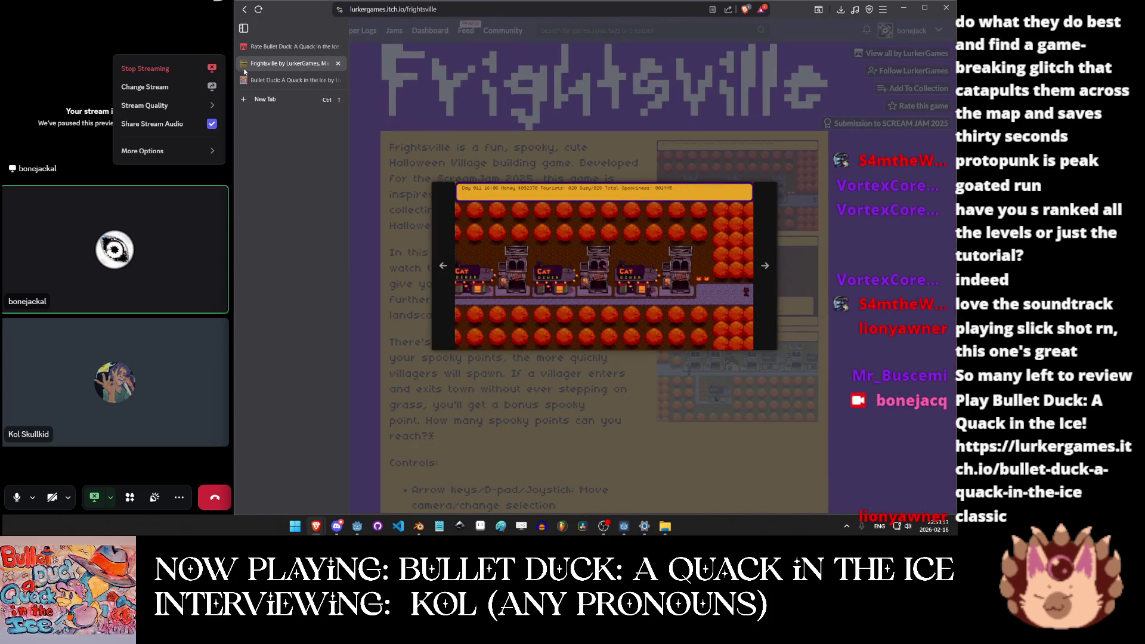
click(340, 65)
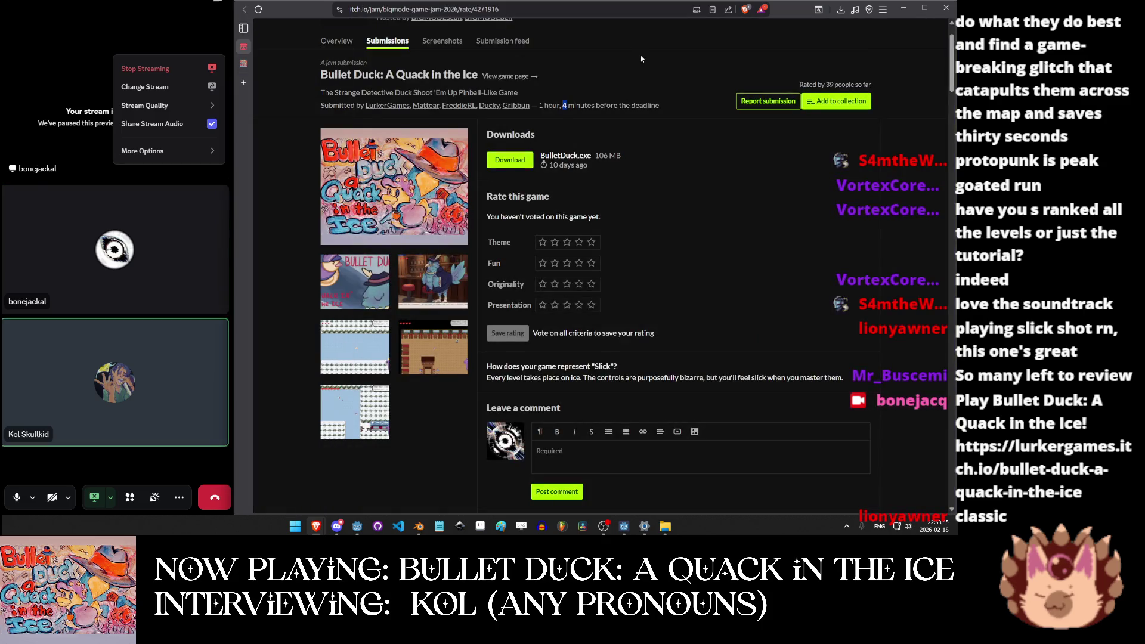
click(852, 291)
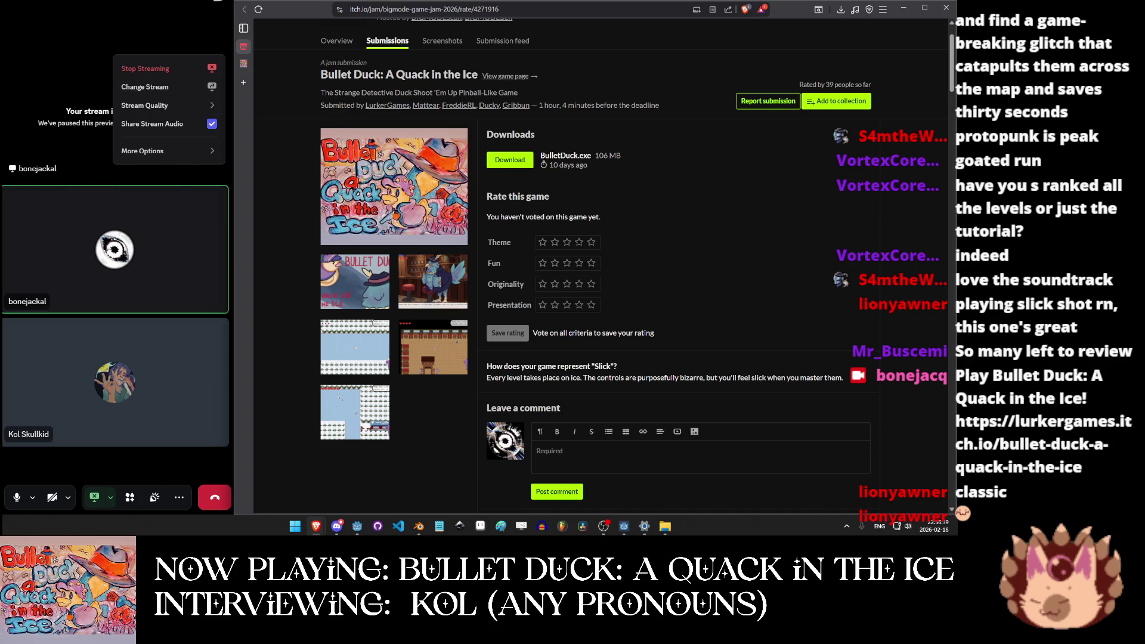
key(alt+Tab)
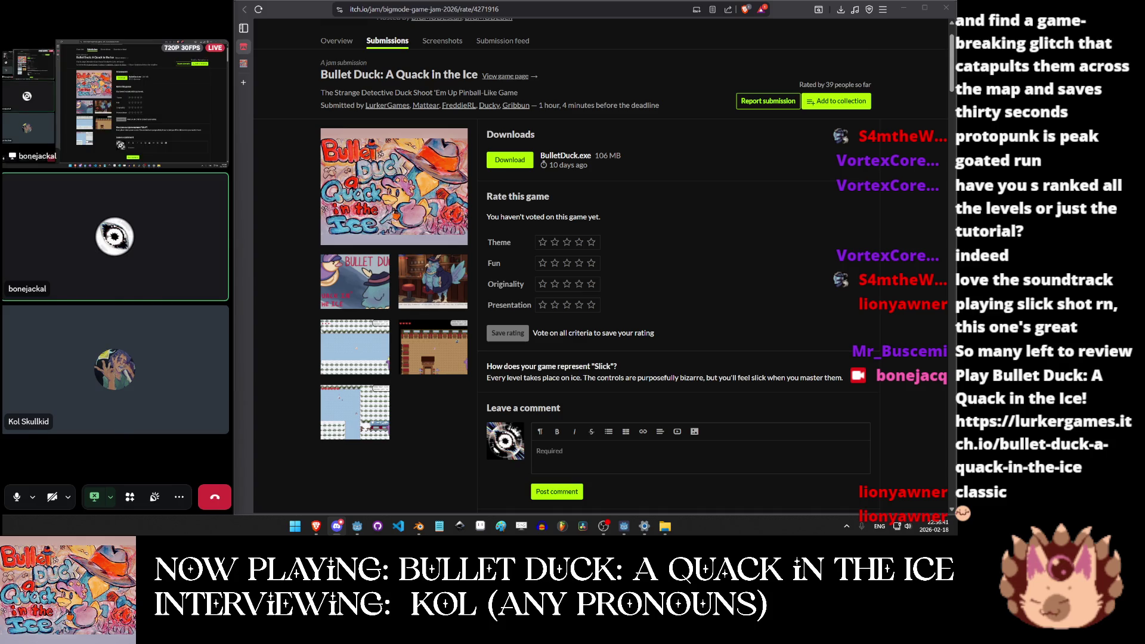
mouse_move(233, 88)
mouse_down()
mouse_move(356, 102)
mouse_move(908, 102)
mouse_up()
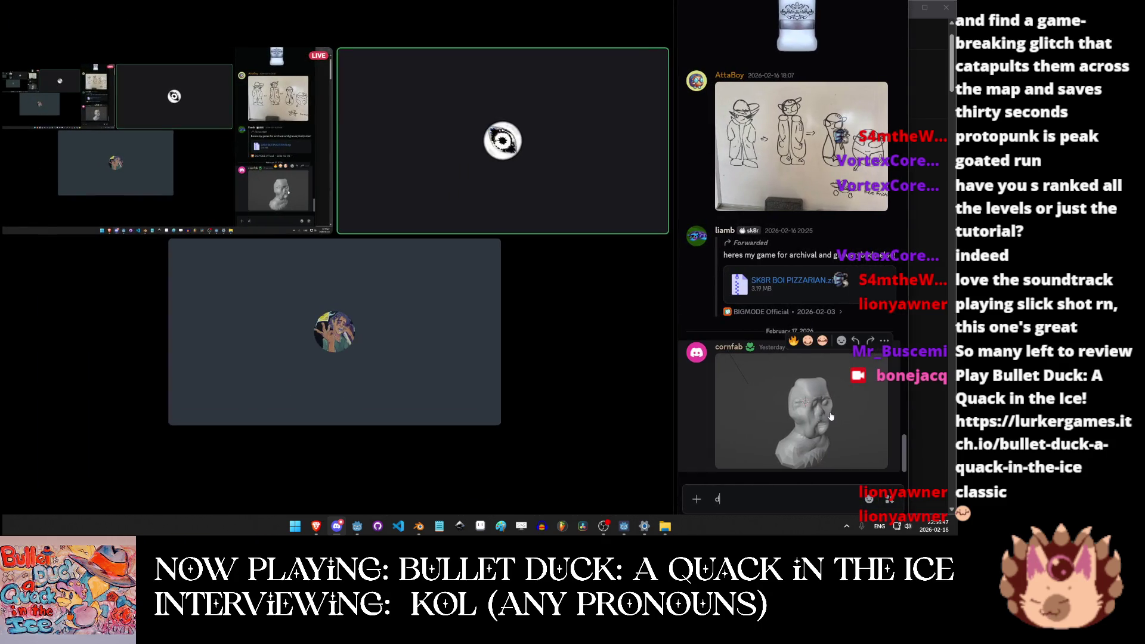
Enlarge and close the 3D bust render and the whiteboard character sketch.
click(831, 416)
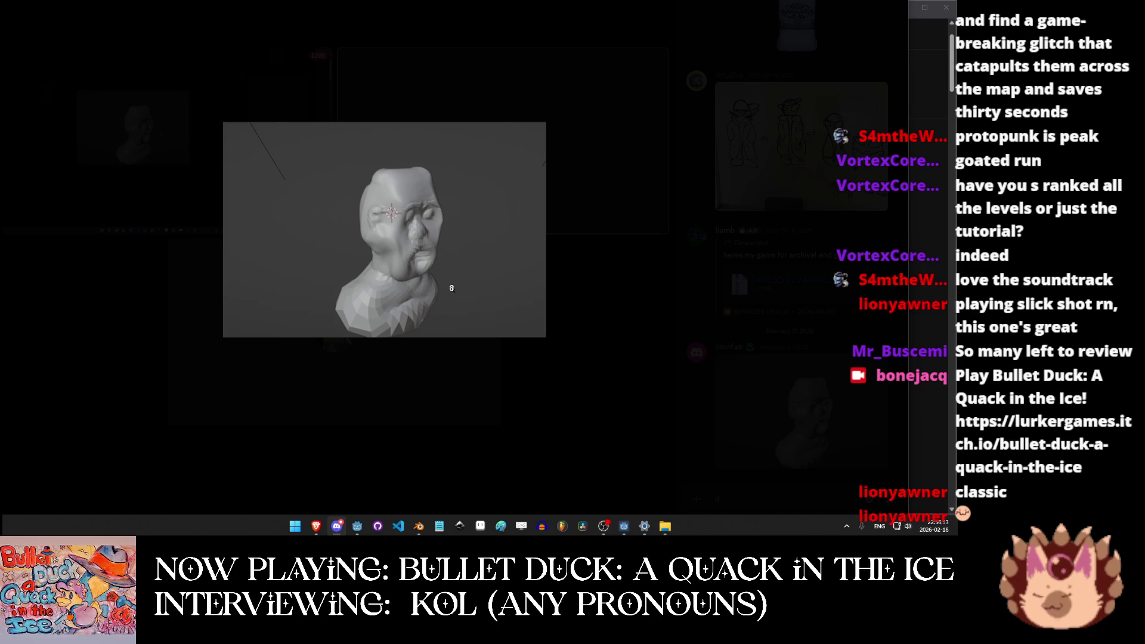
key(Escape)
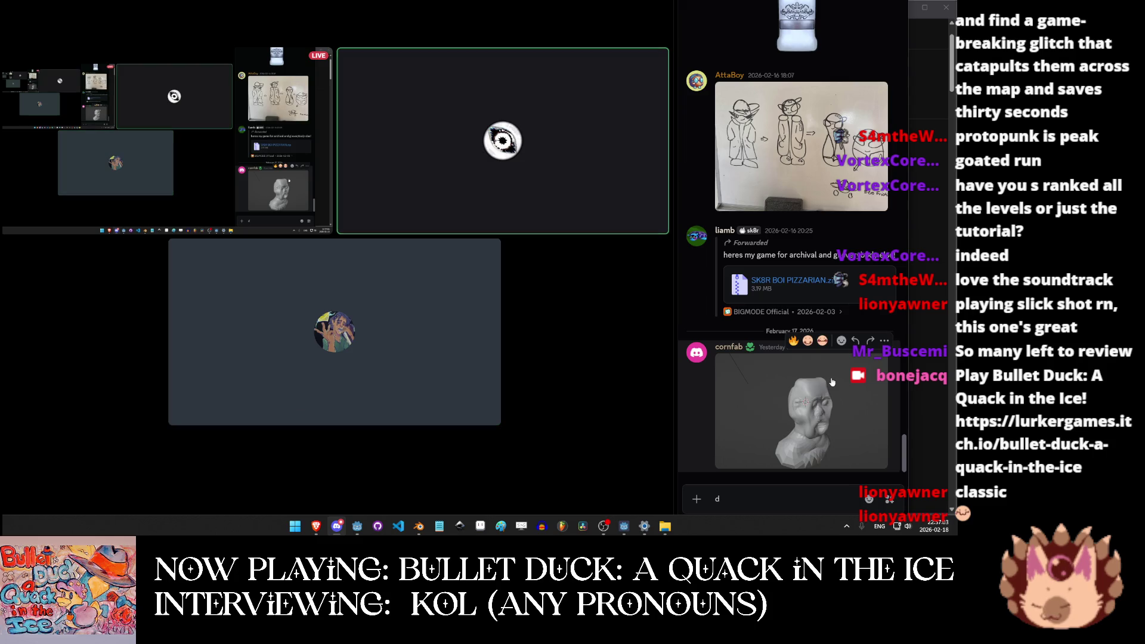
click(763, 155)
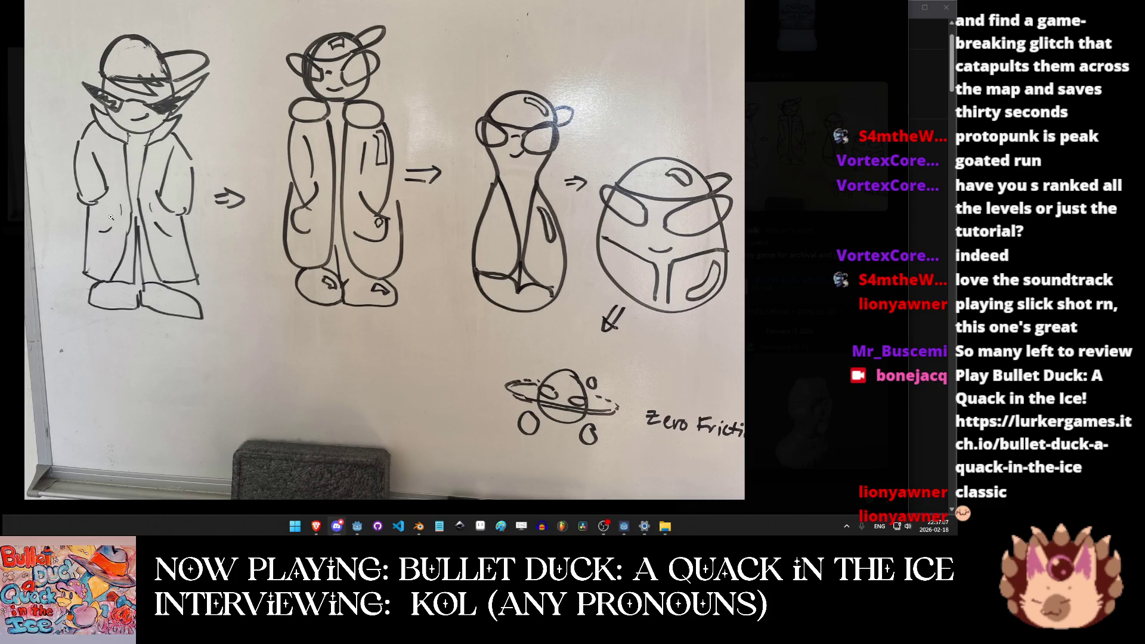
click(833, 282)
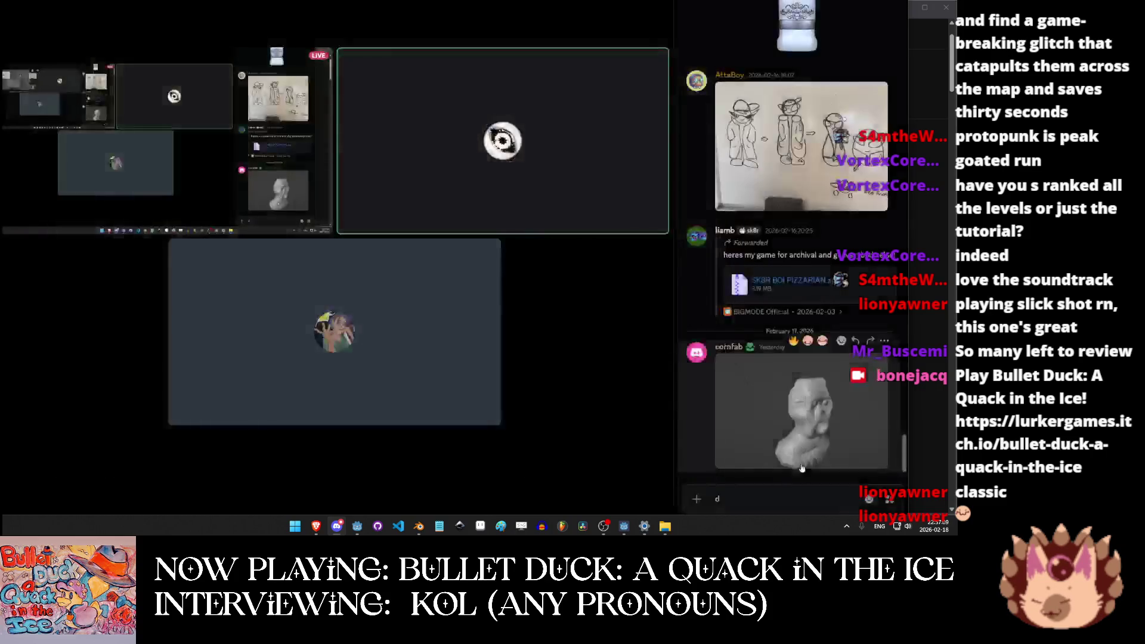
Scroll through the team chat and select the stray 'd' in the message draft.
scroll(755, 417, down, 2)
scroll(755, 418, up, 3)
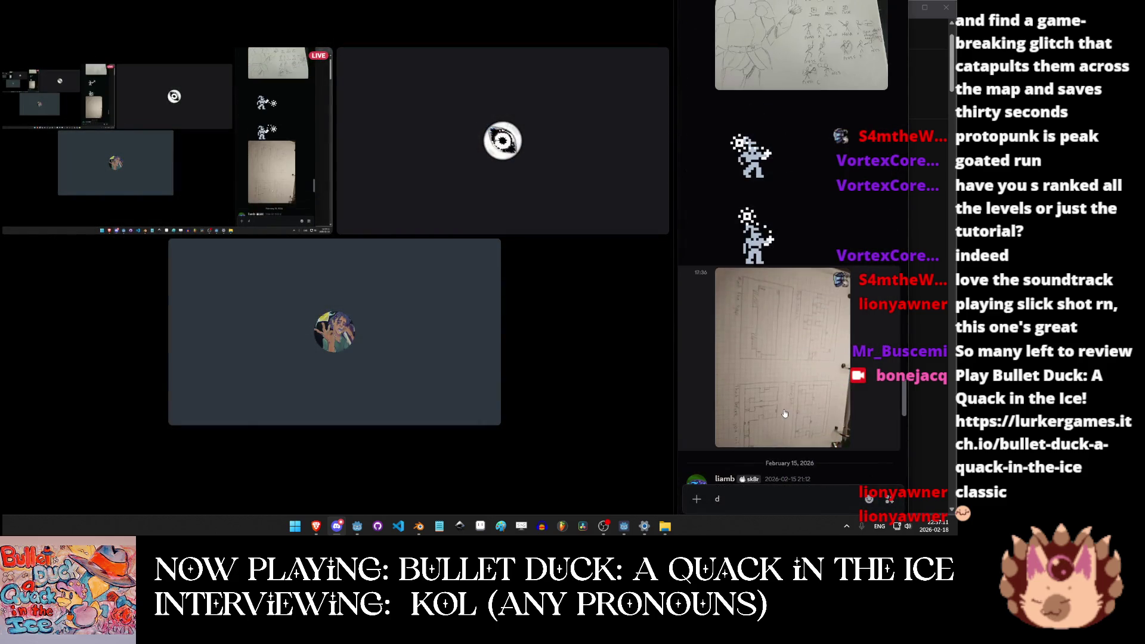
scroll(786, 410, up, 3)
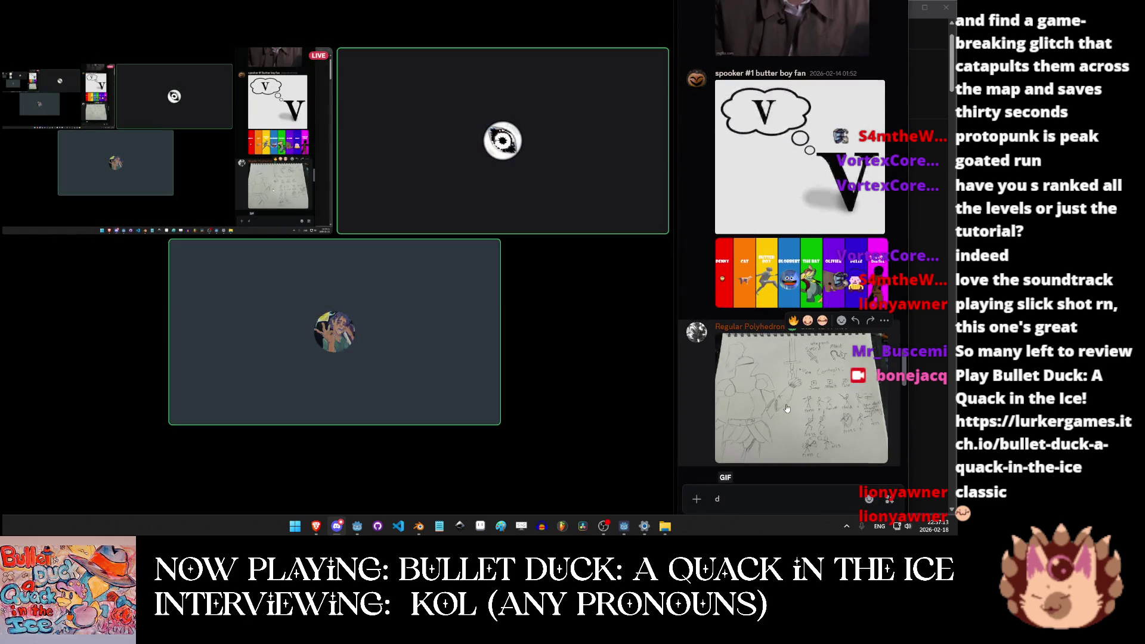
scroll(786, 410, up, 6)
scroll(791, 405, down, 5)
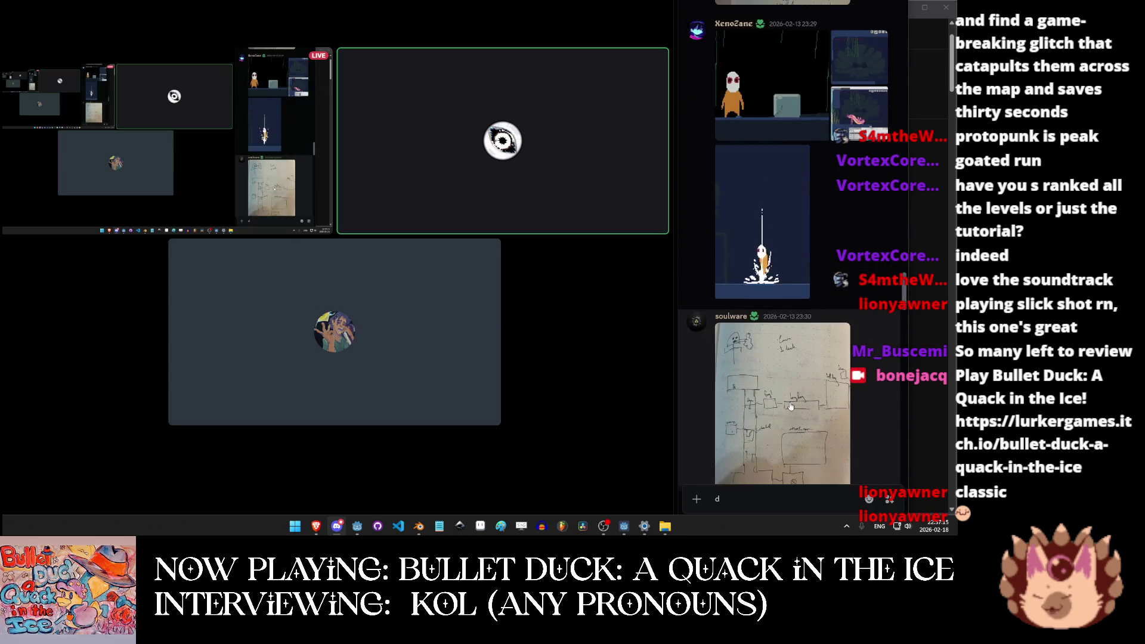
scroll(869, 461, down, 5)
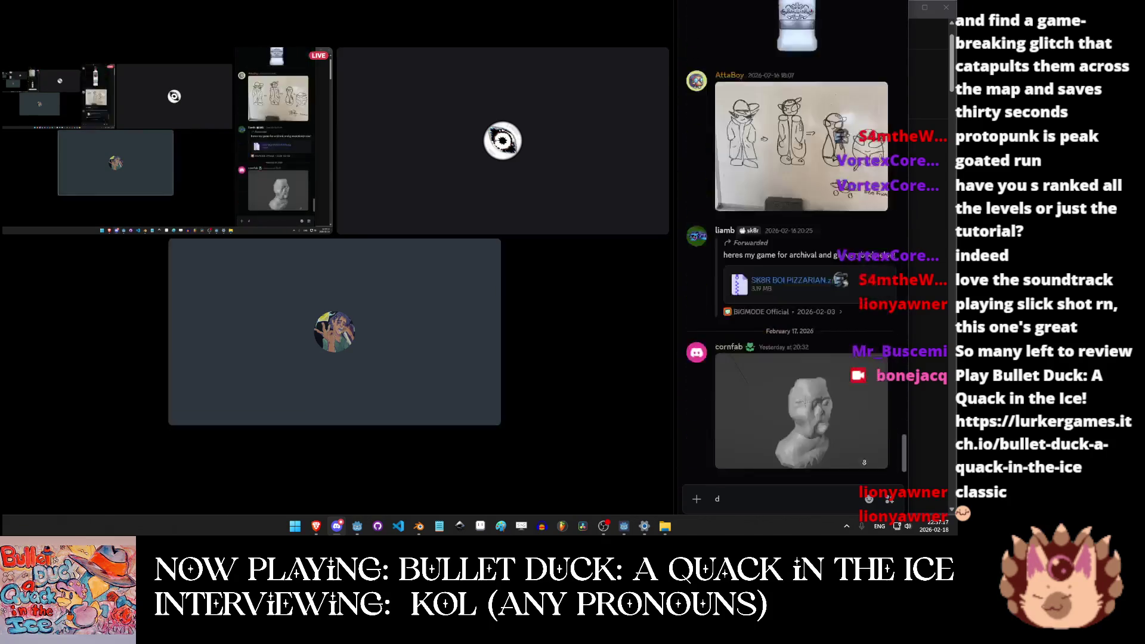
double_click(724, 497)
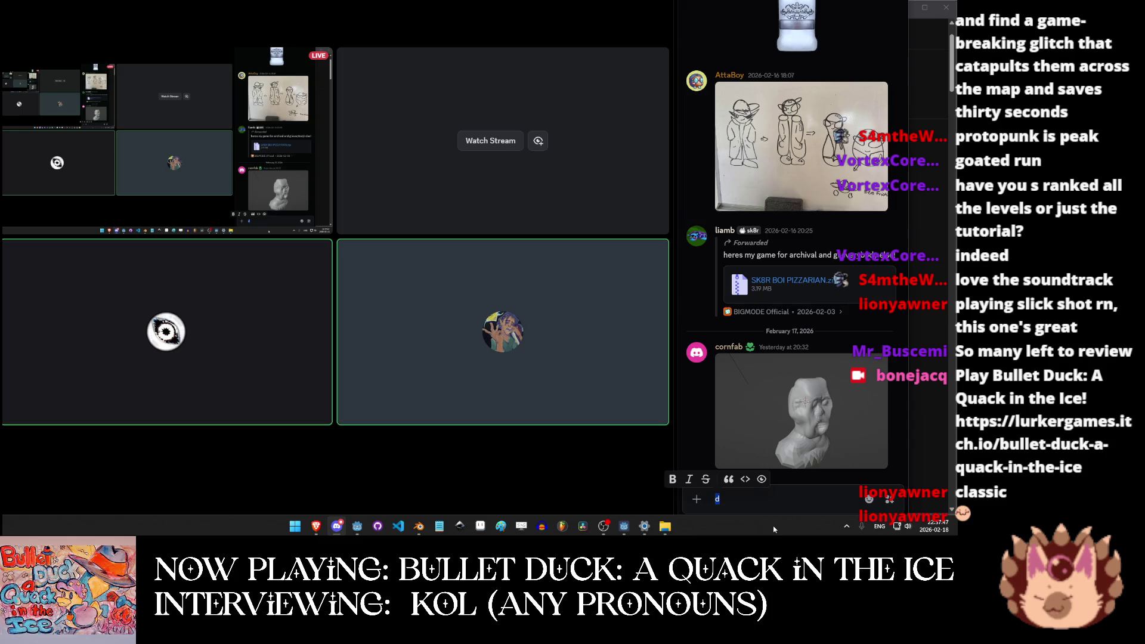
Watch the teammate's Aseprite screen share in focused full view.
click(490, 140)
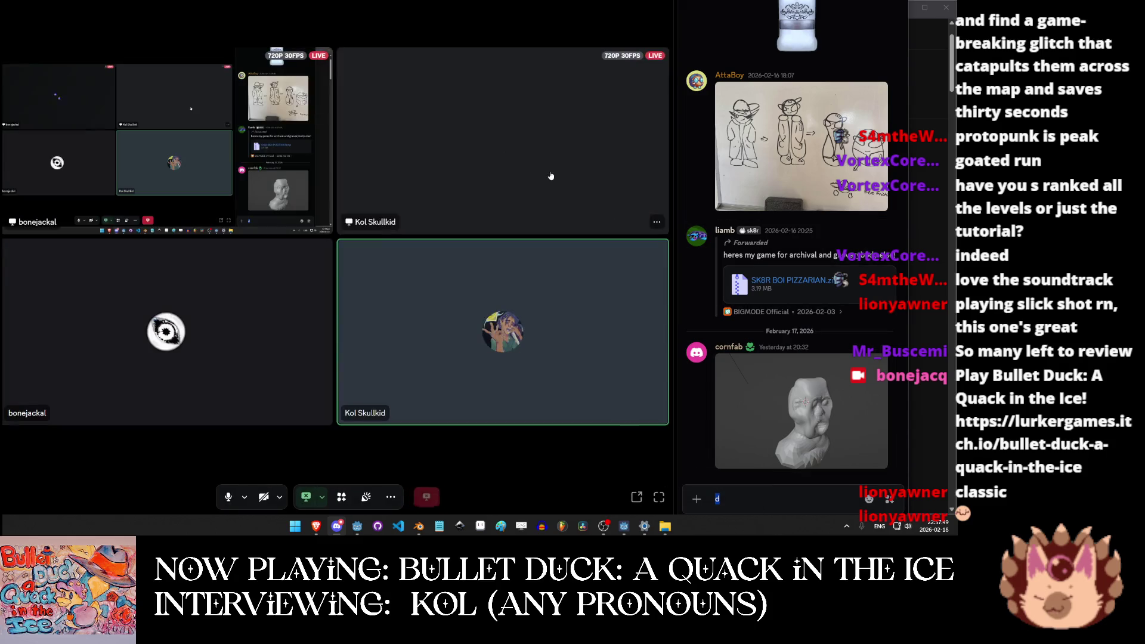
click(551, 175)
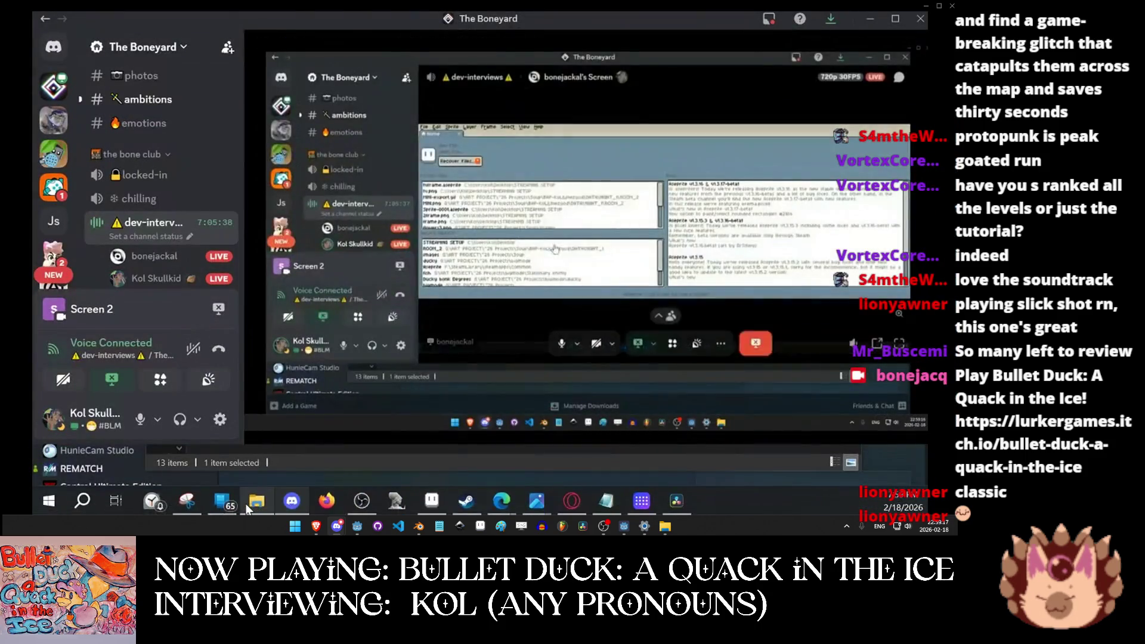
click(248, 507)
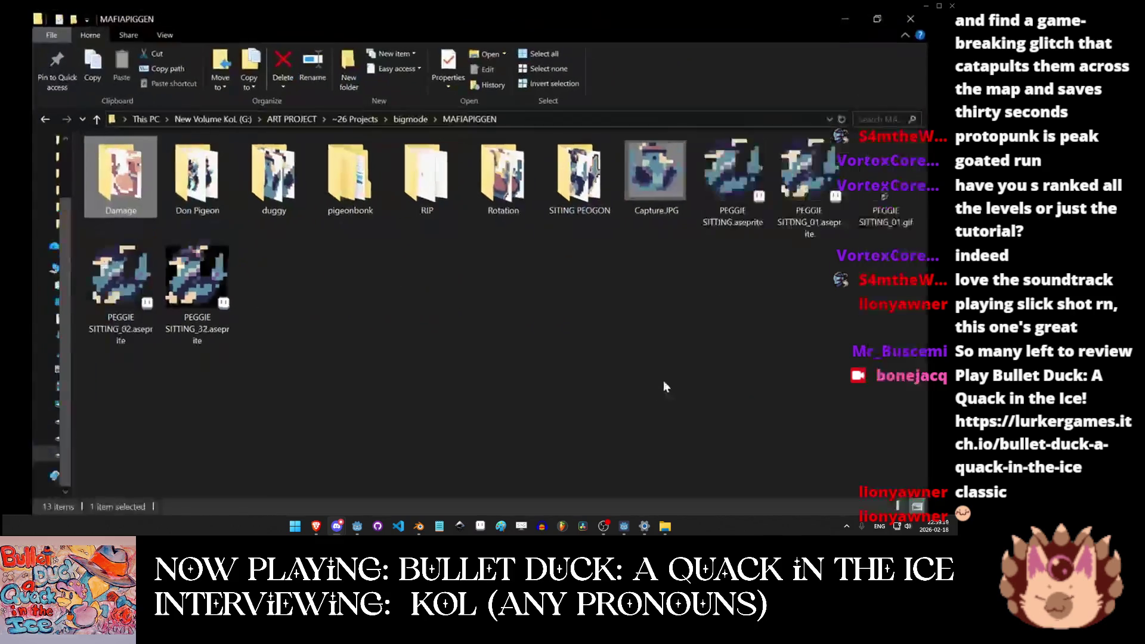
Open Peggy_Rot_10.aseprite from the Rotation folder and play its rotation animation.
double_click(503, 176)
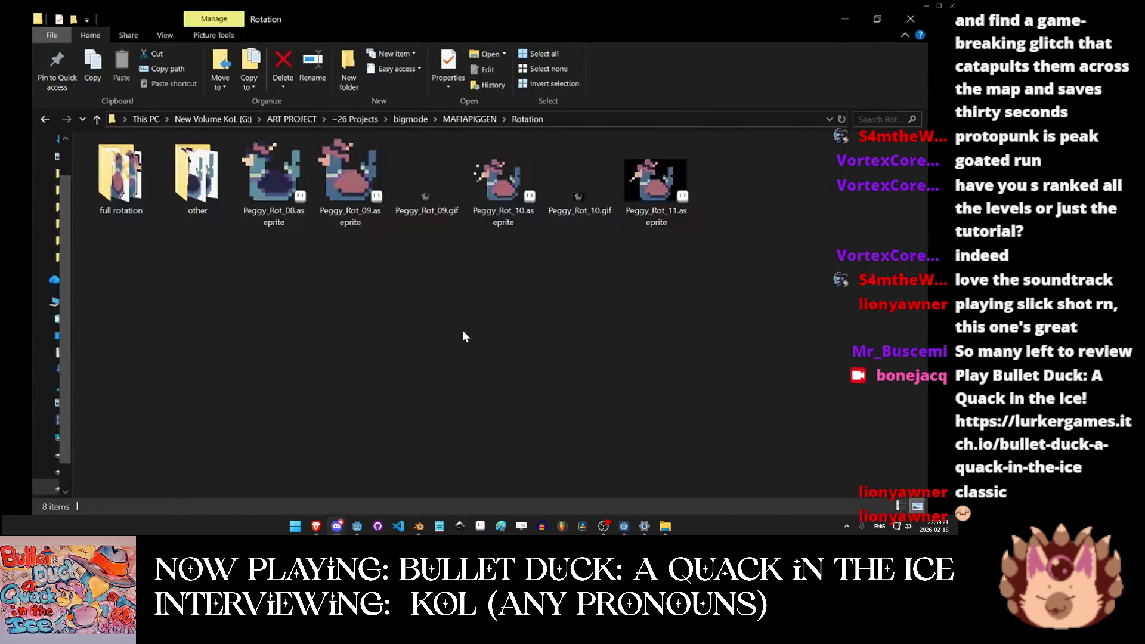
double_click(513, 192)
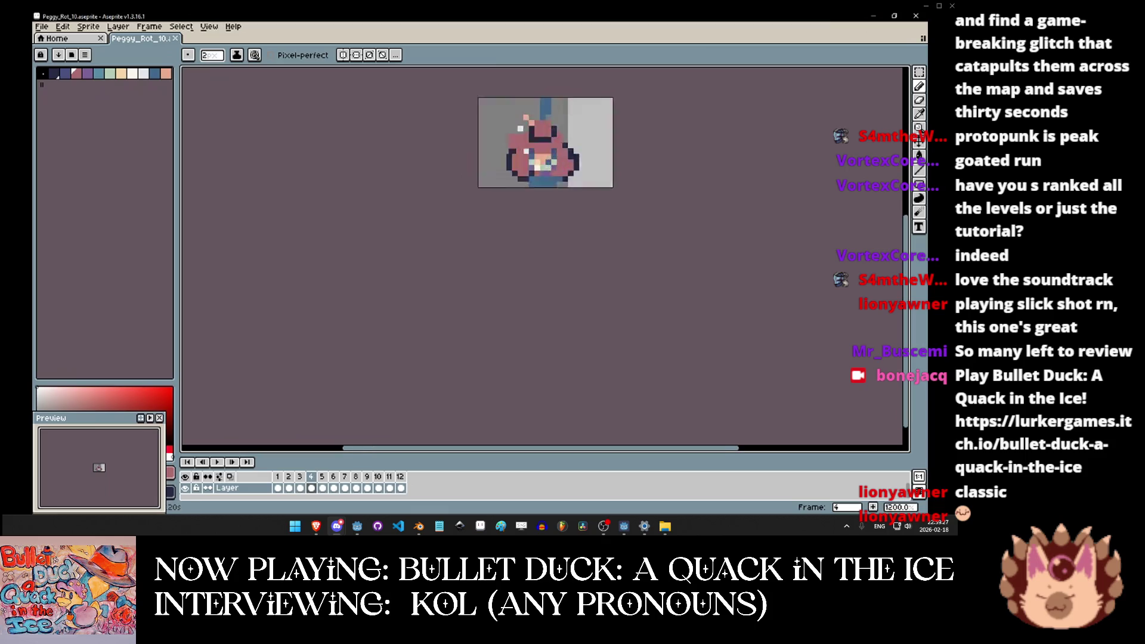
drag(570, 254, 542, 302)
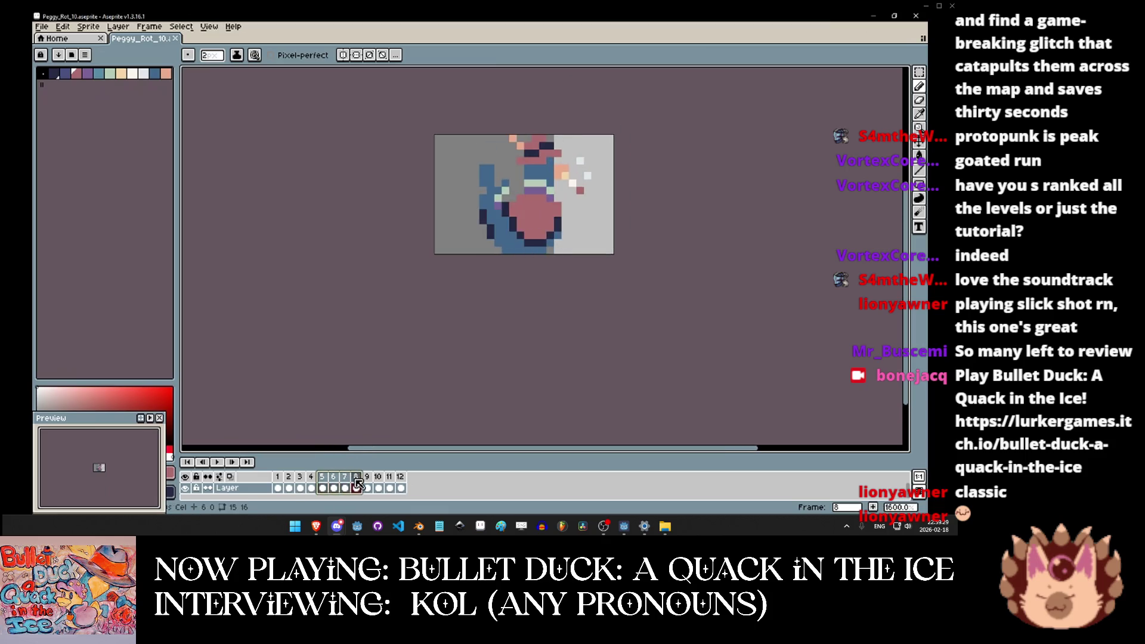
click(217, 462)
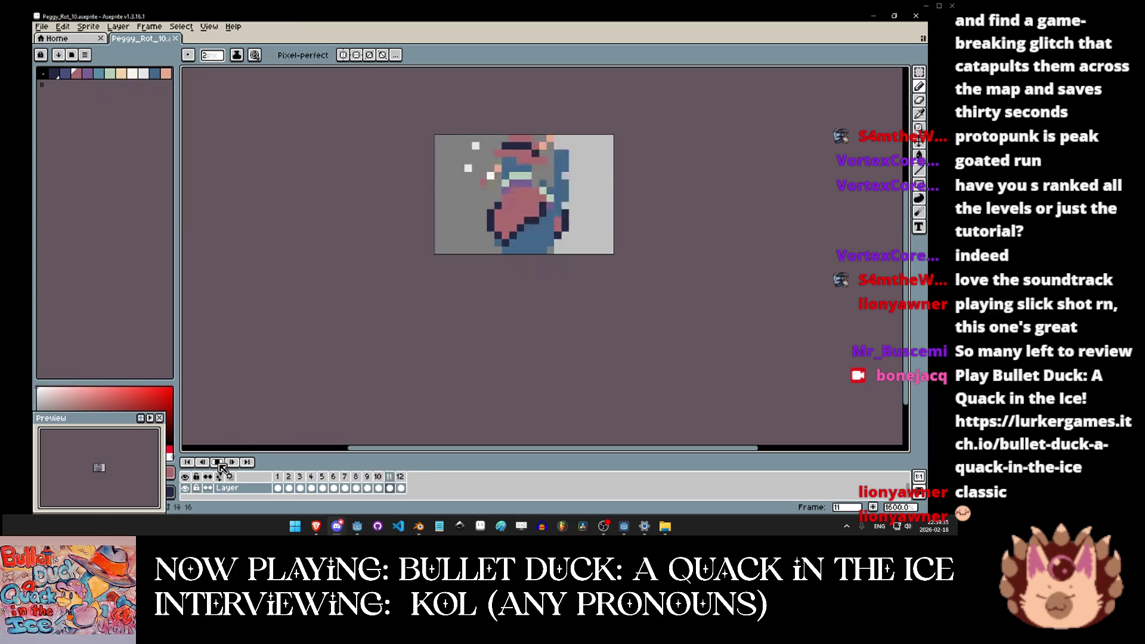
click(872, 17)
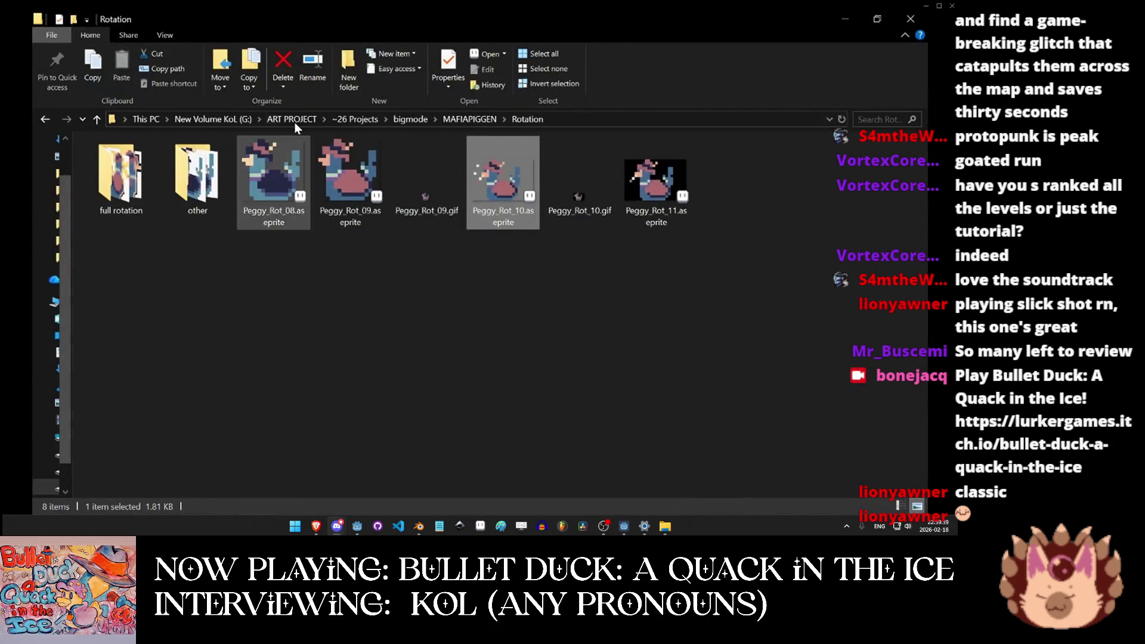
Browse the RIP folder's pigeonRIP sprites, then return to pigeonRIP5.ase in Aseprite.
click(464, 118)
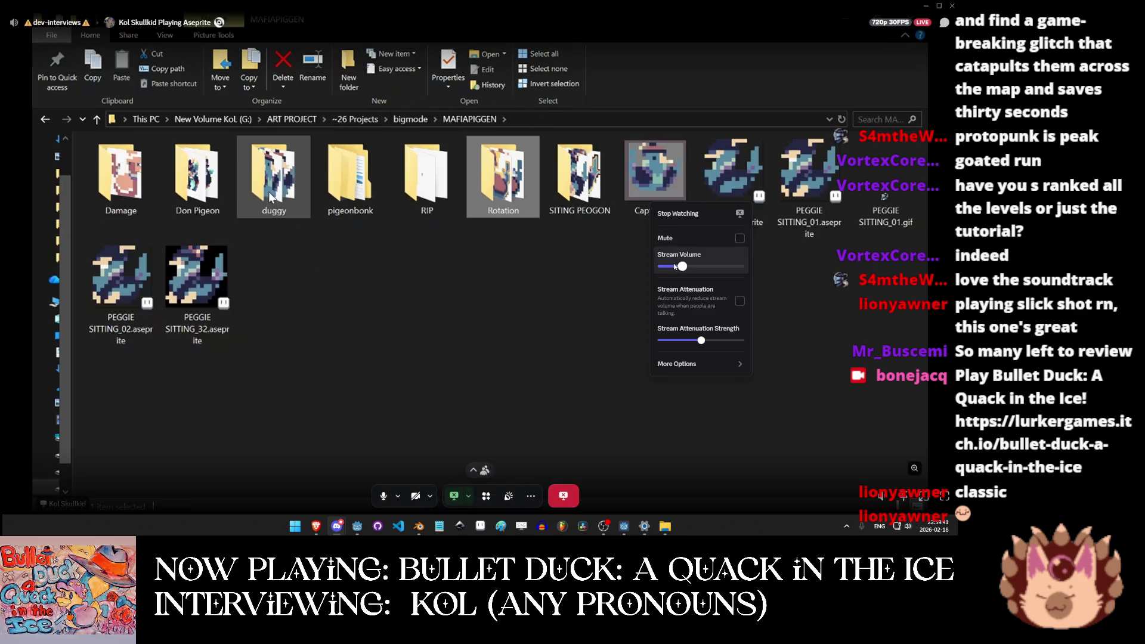
double_click(412, 182)
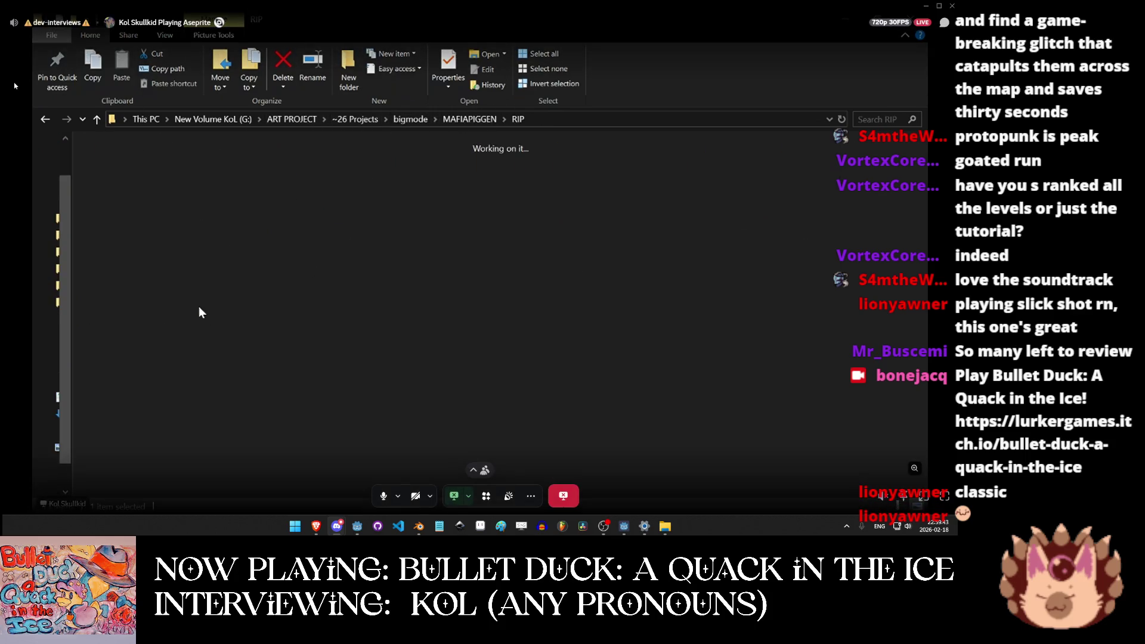
click(130, 185)
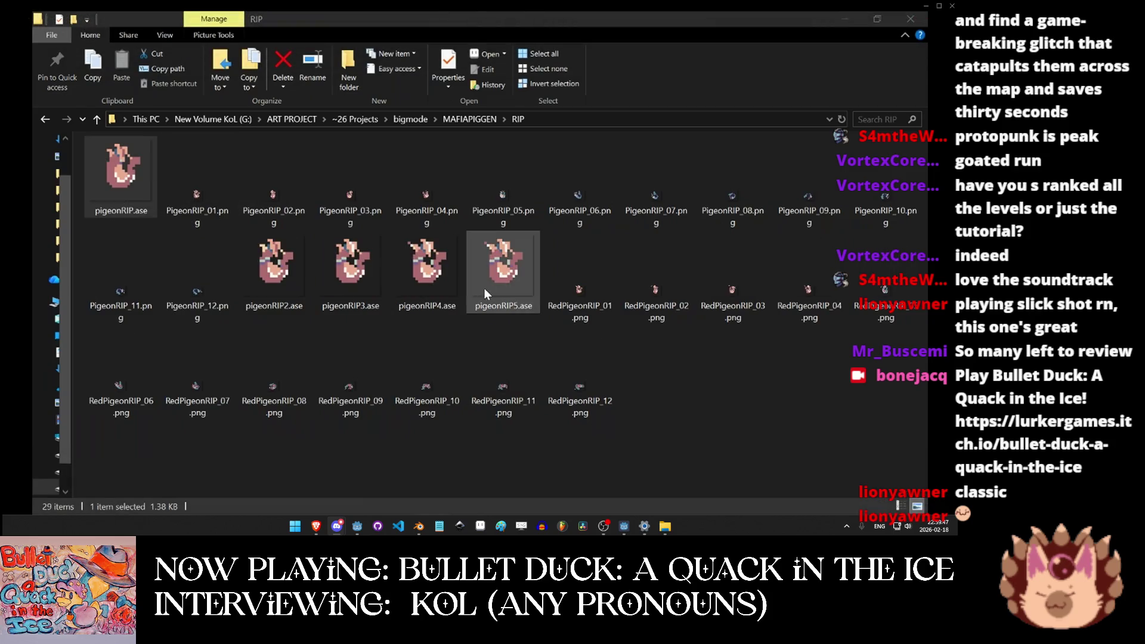
click(503, 275)
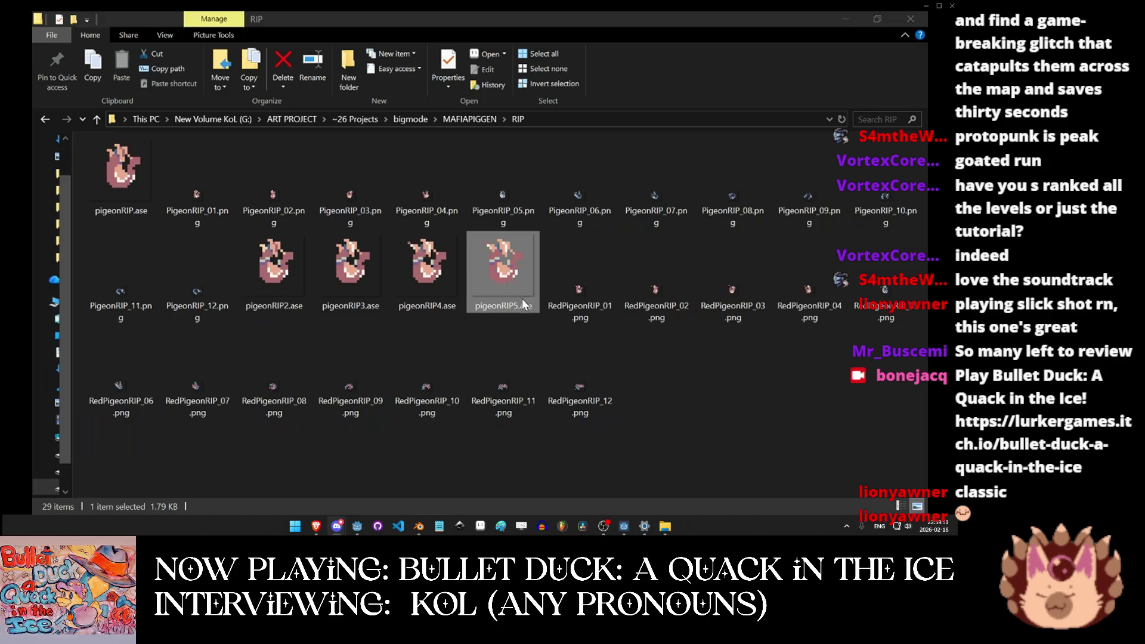
mouse_move(428, 499)
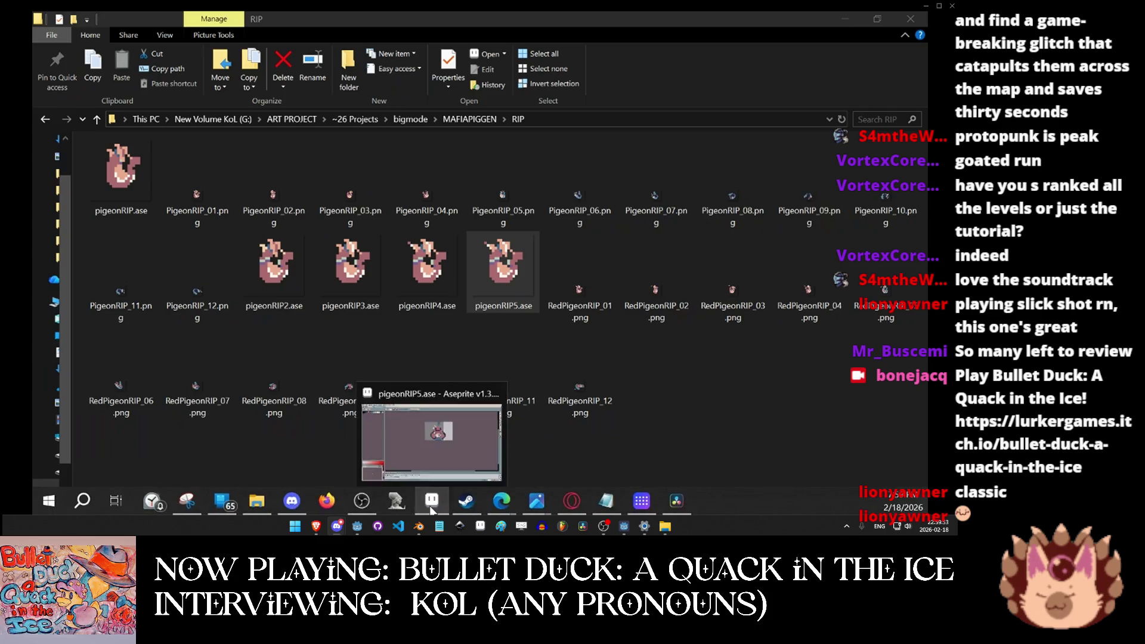
click(435, 430)
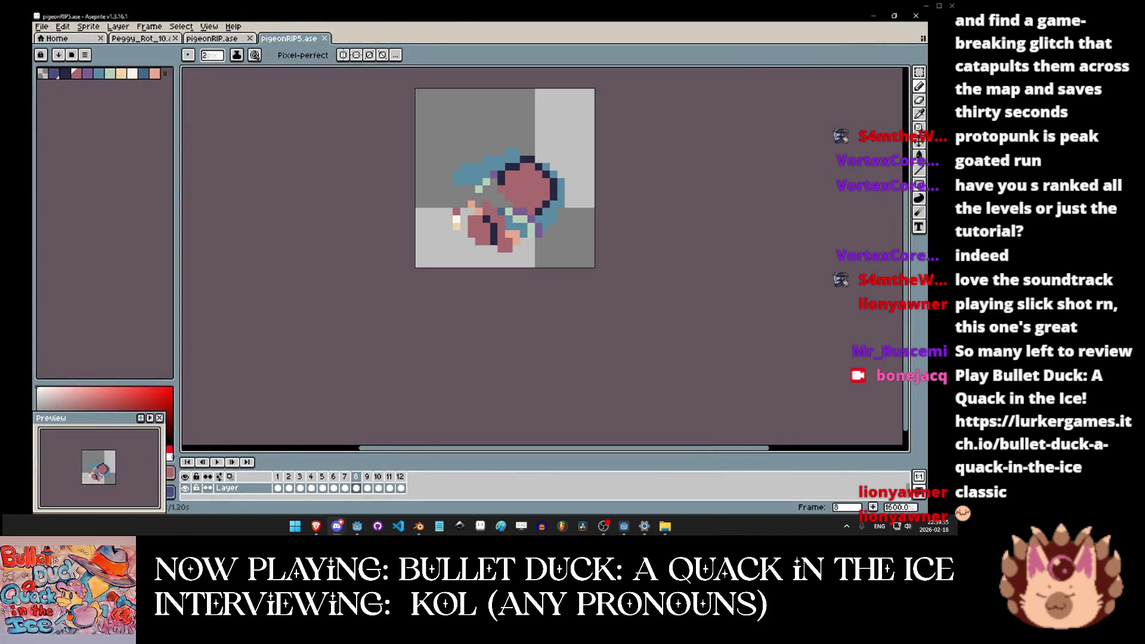
Play pigeonRIP5, then show pigeonRIP.ase in a split view and play it.
click(217, 462)
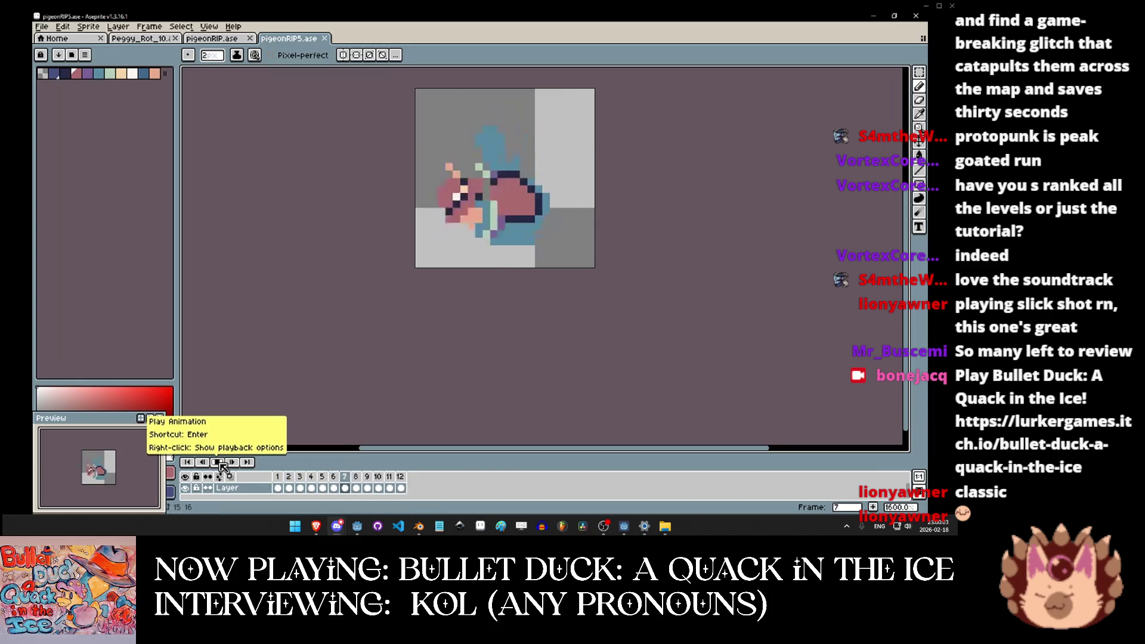
click(221, 464)
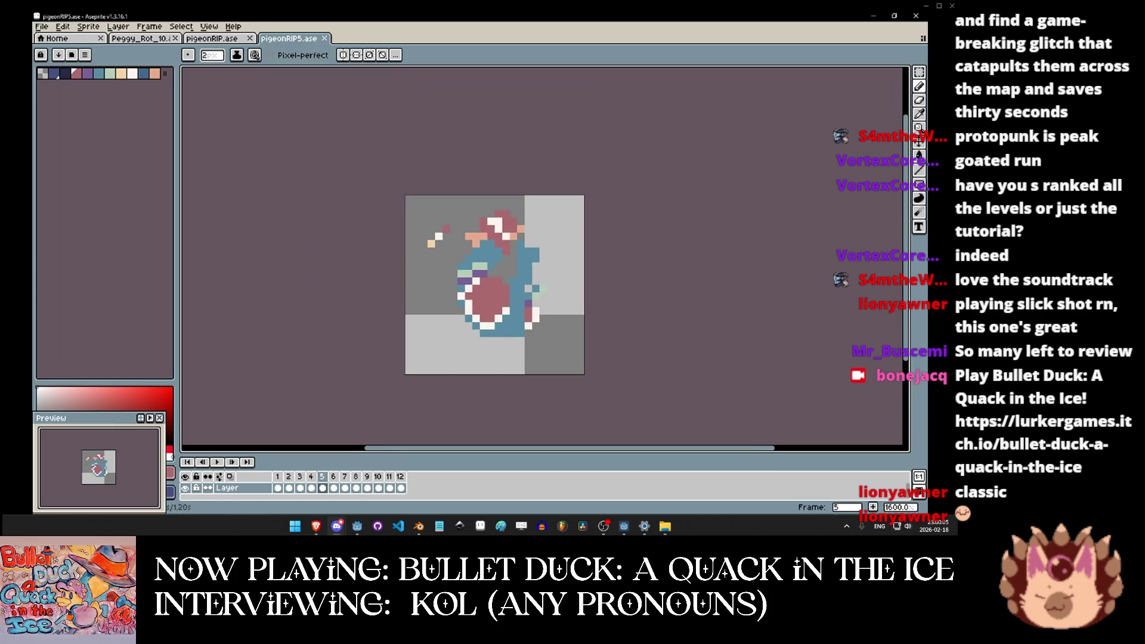
mouse_move(211, 38)
mouse_down()
mouse_move(205, 146)
mouse_move(186, 148)
mouse_up()
scroll(287, 262, up, 5)
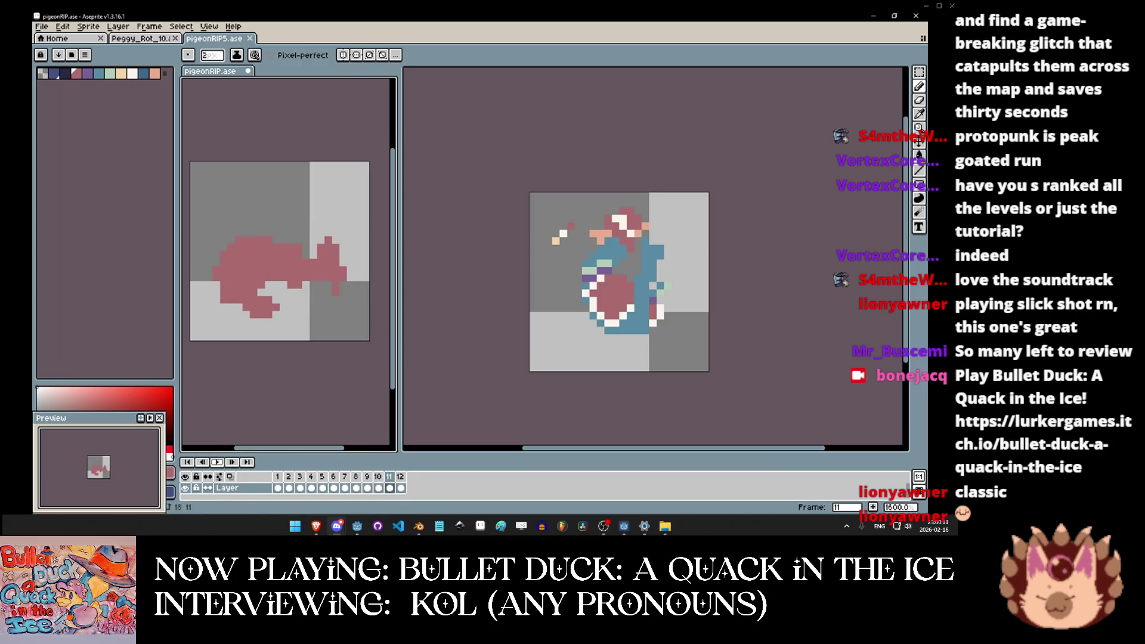
click(217, 461)
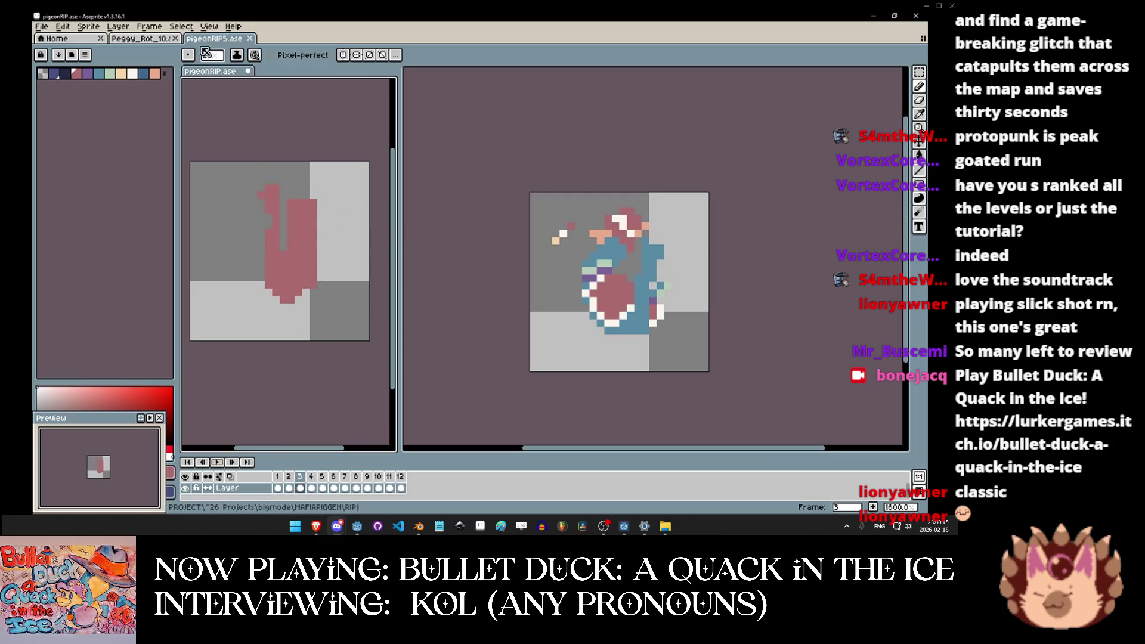
Glance at the Peggy_Rot_10 sprite, then bring the RIP folder back to front.
click(140, 38)
scroll(535, 253, up, 1)
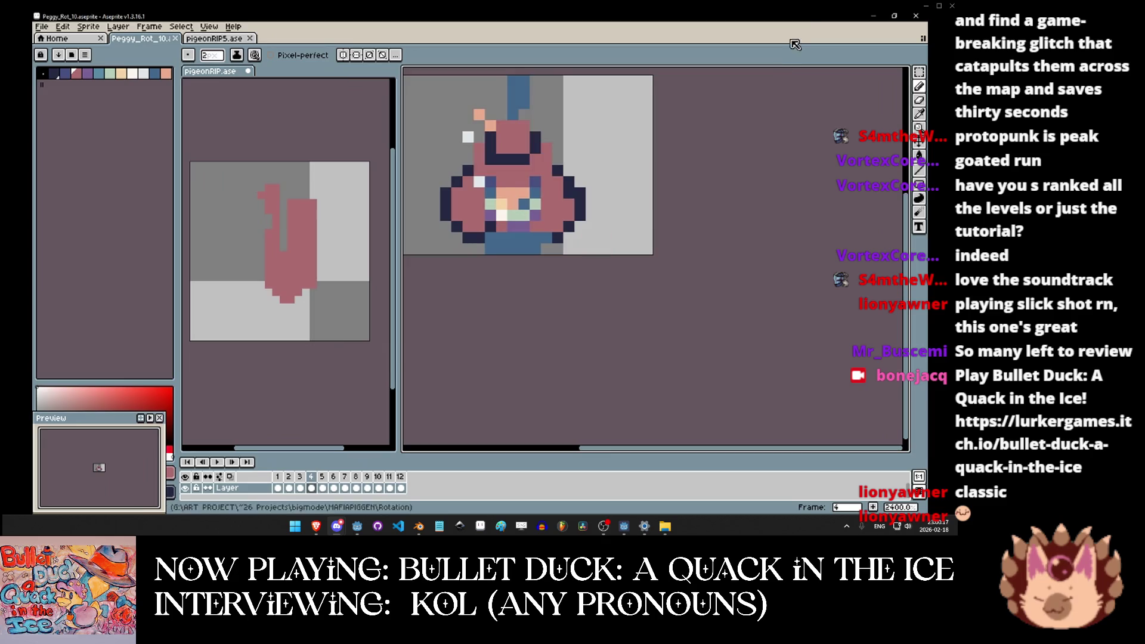
click(260, 503)
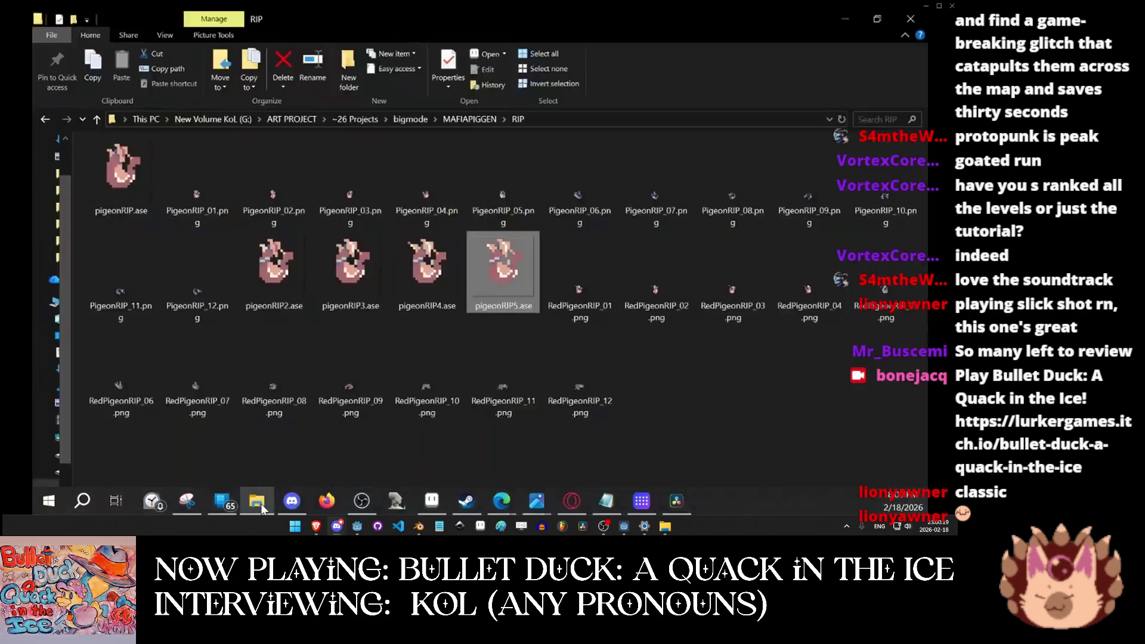
Navigate from ~26 Projects into bigmode > Stationary enimy > fish.
click(360, 118)
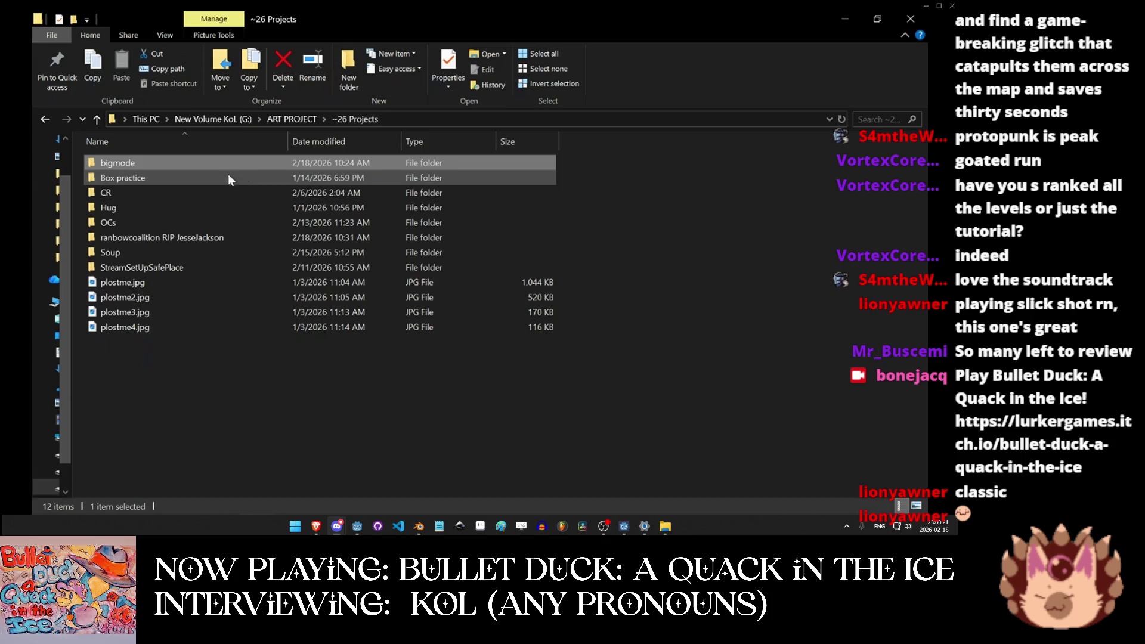
double_click(155, 163)
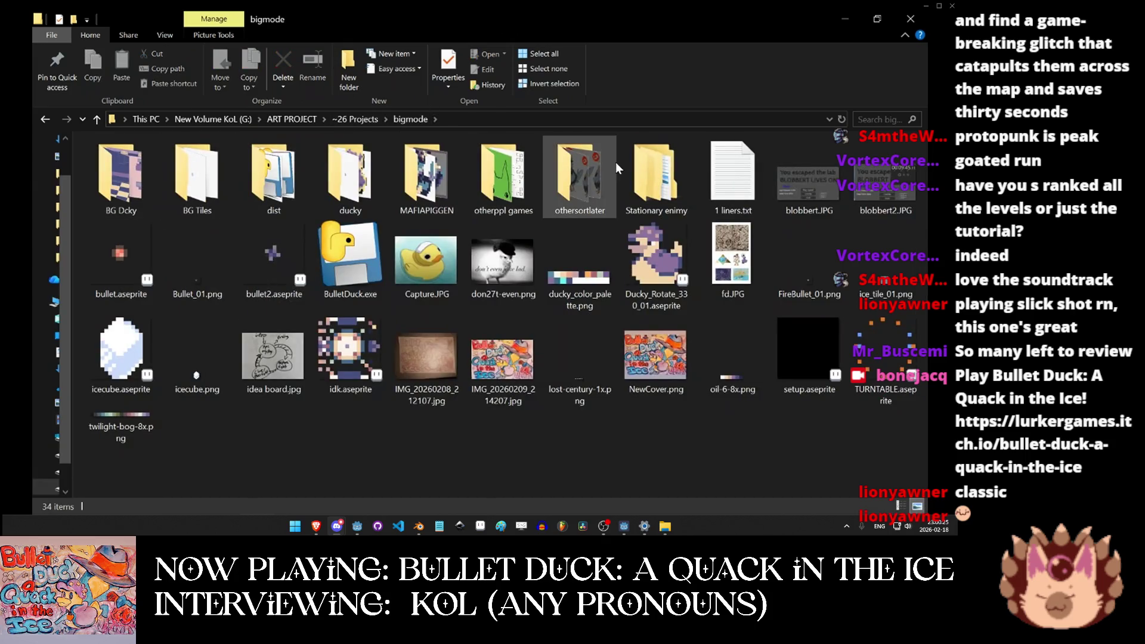
click(650, 167)
double_click(649, 166)
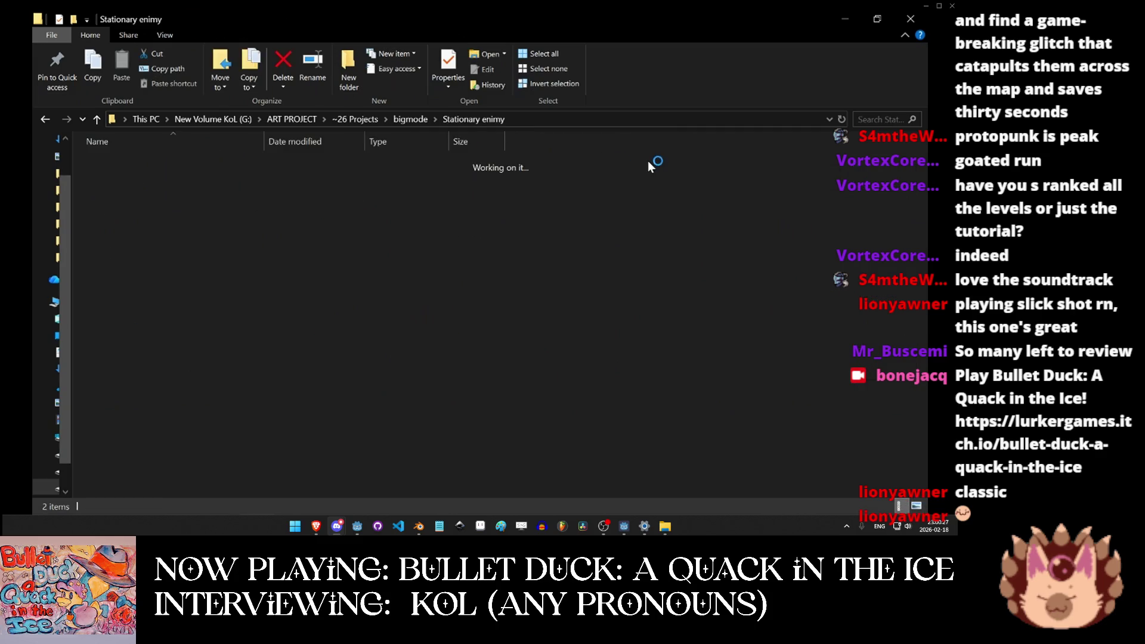
click(195, 163)
double_click(194, 162)
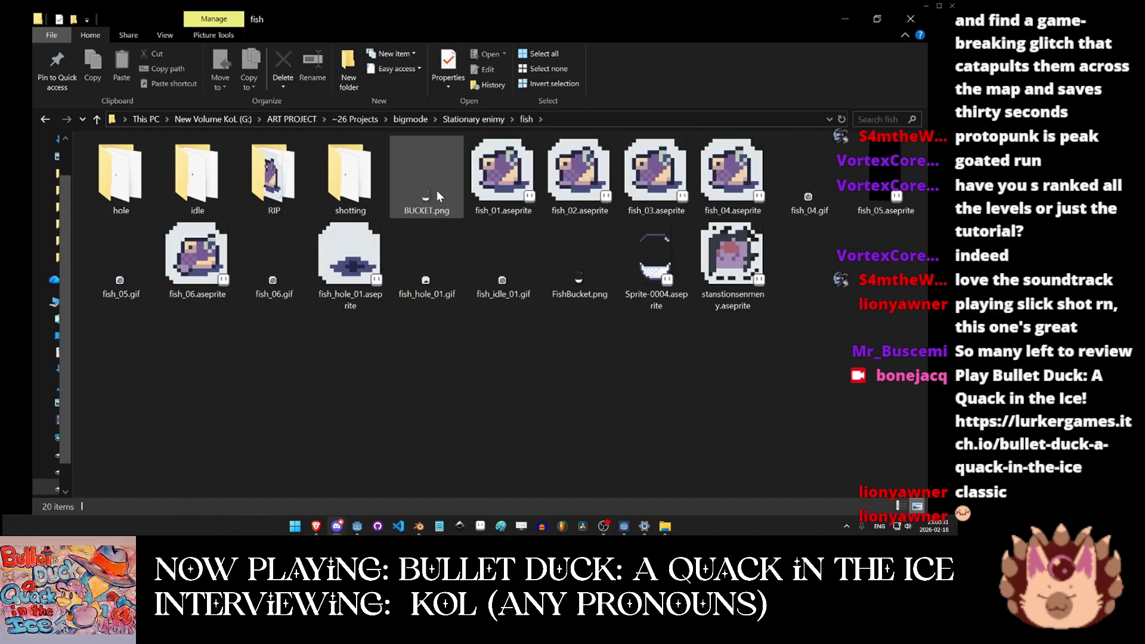
Preview BUCKET.png at 800% and open Sprite-0004.aseprite, then return to the fish folder.
click(438, 196)
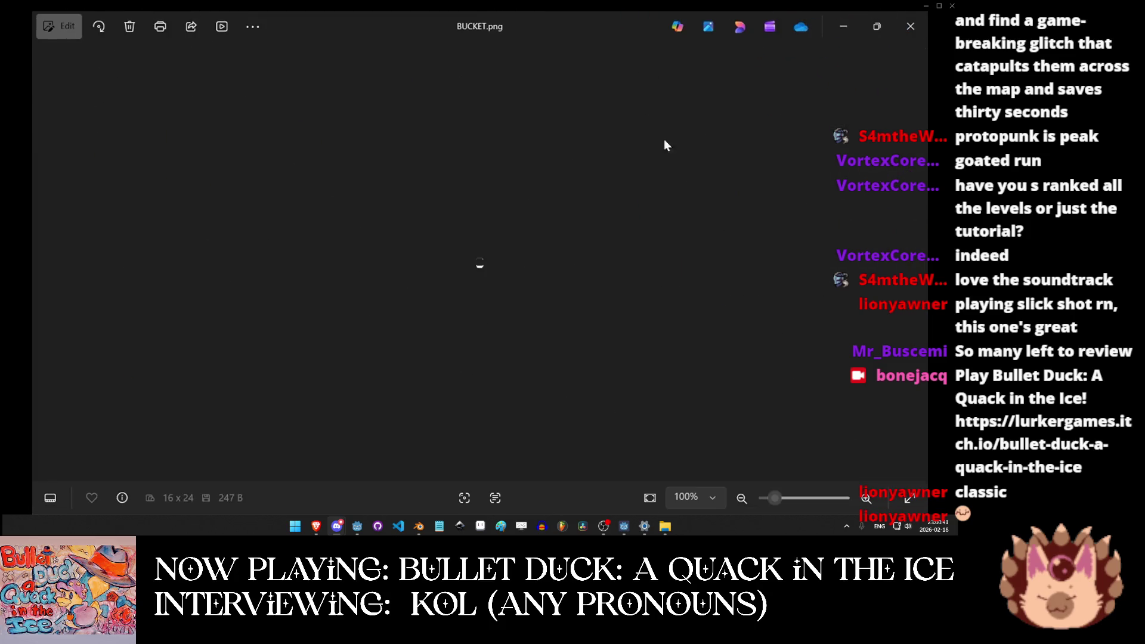
drag(774, 498, 850, 496)
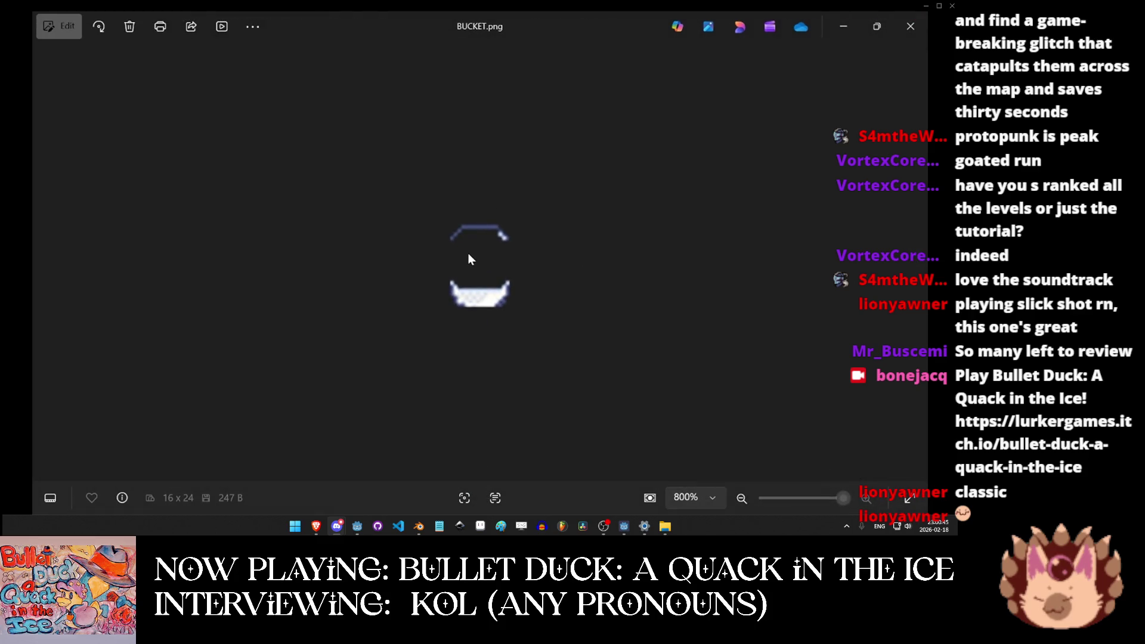
click(911, 26)
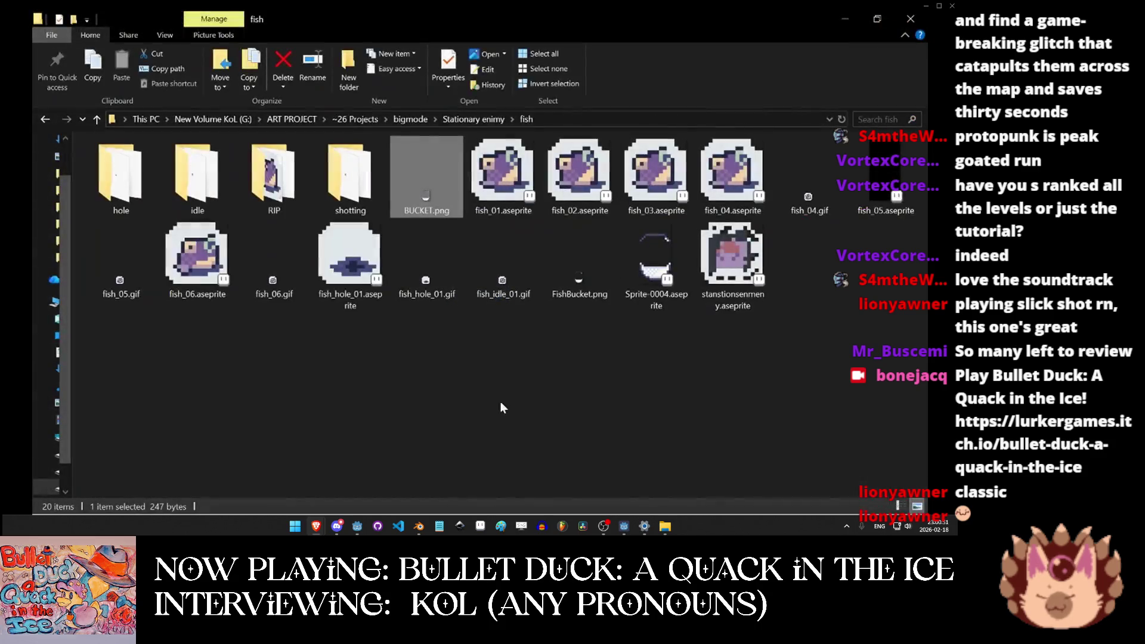
double_click(637, 280)
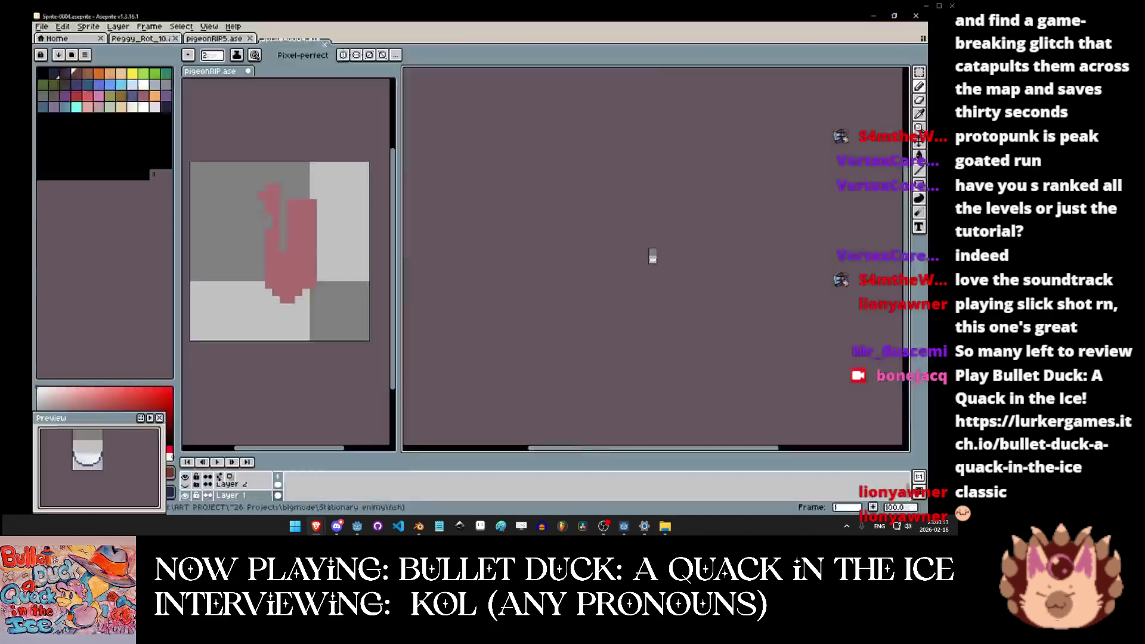
scroll(694, 347, up, 1)
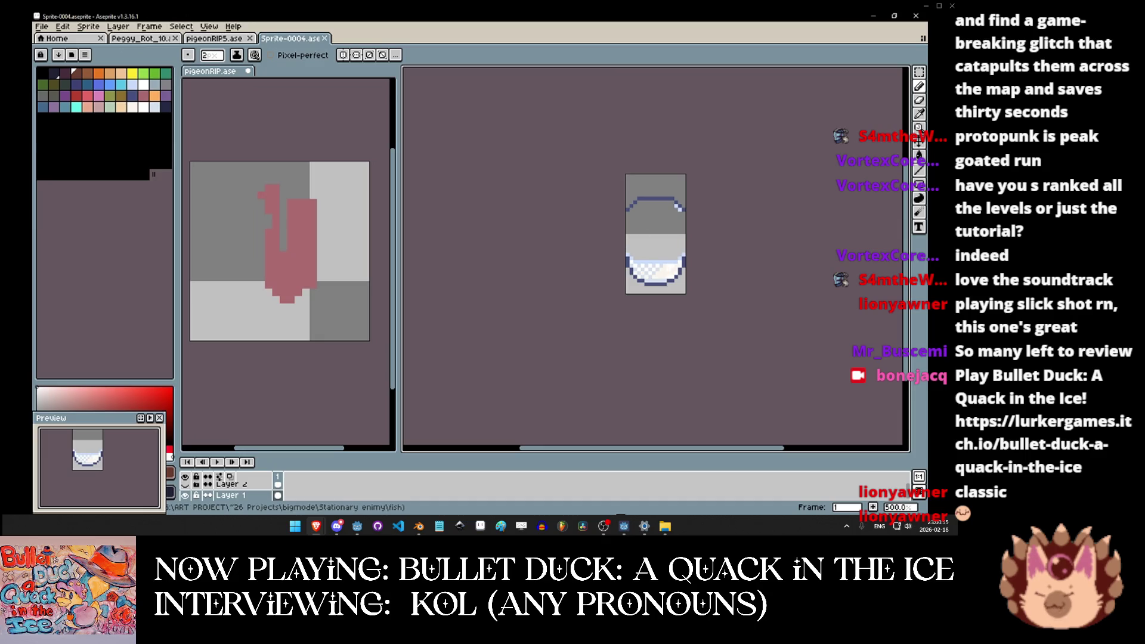
click(871, 17)
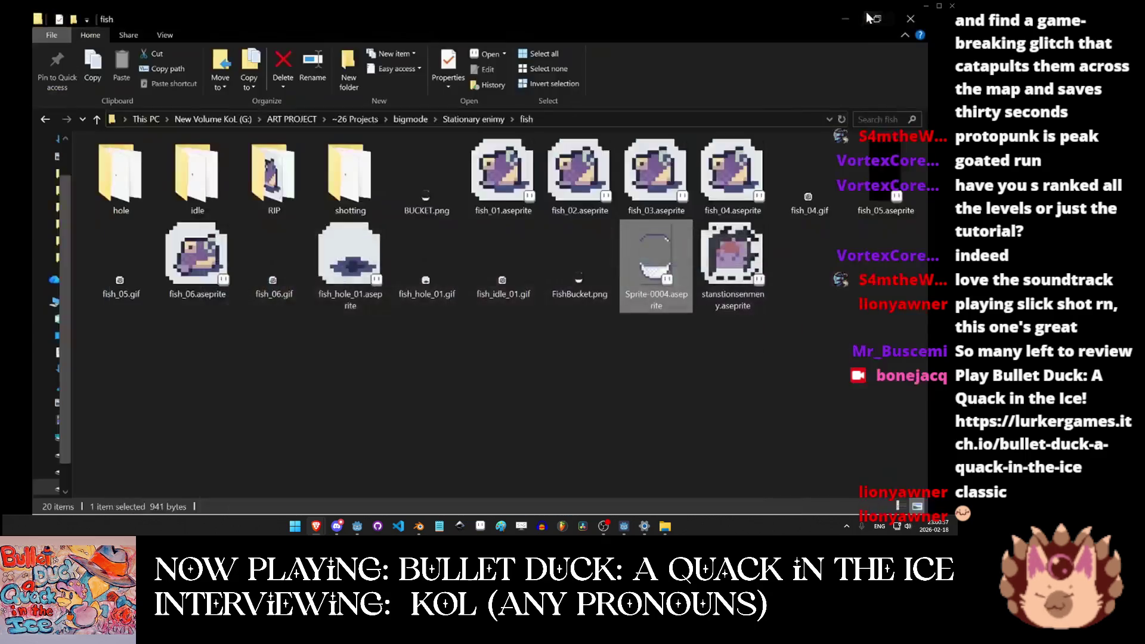
click(705, 364)
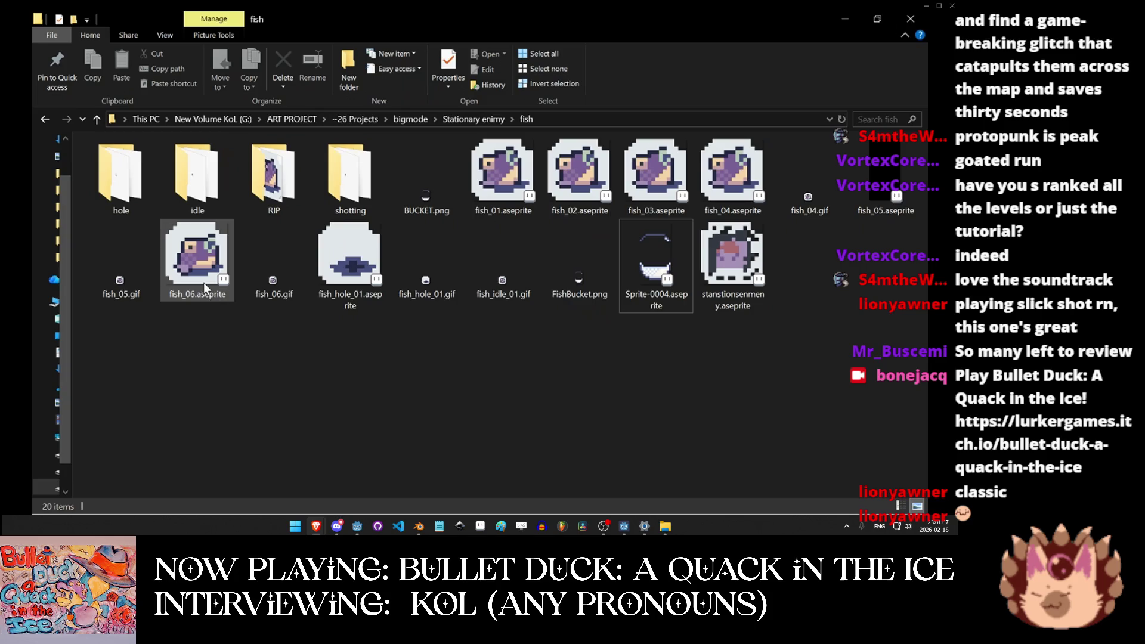
Open FishRIP_03.ase from the RIP folder in Aseprite.
double_click(272, 199)
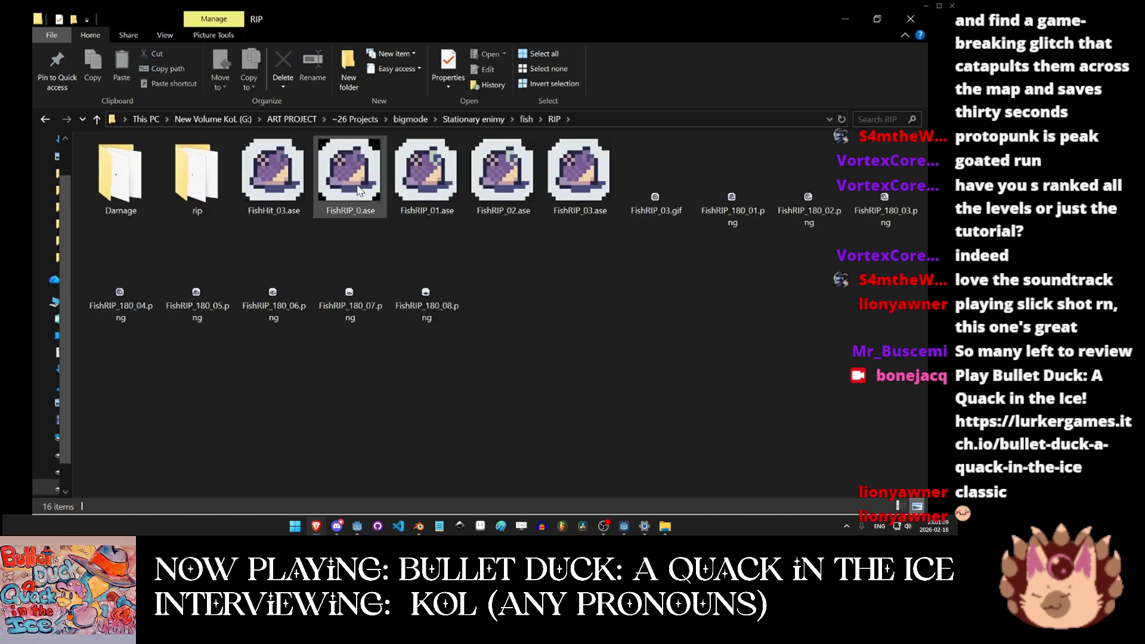
click(588, 188)
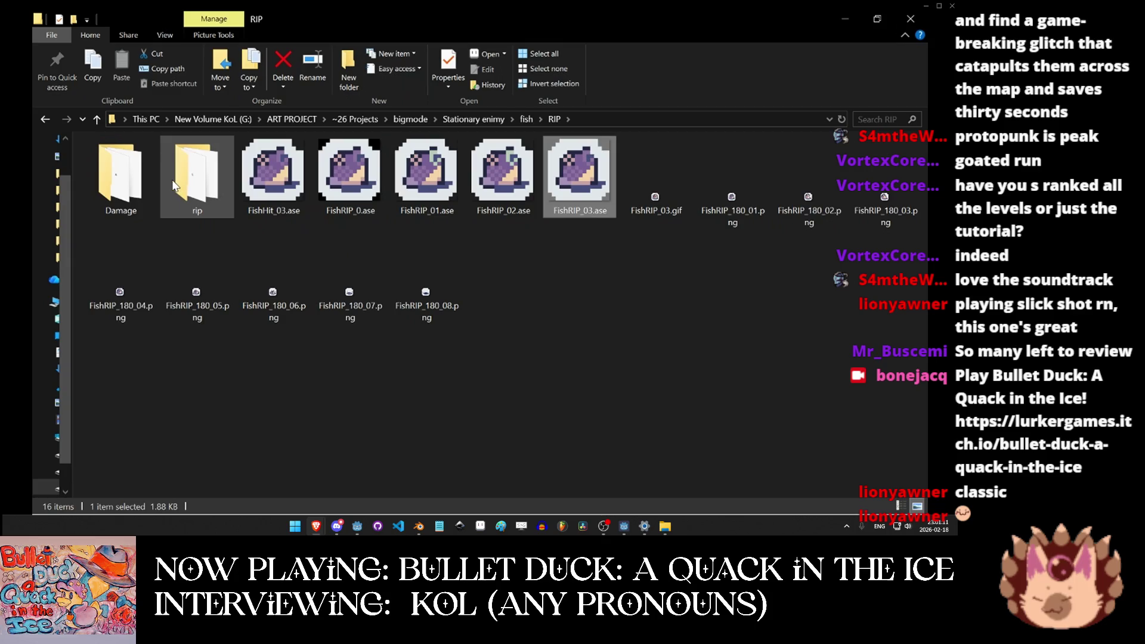
double_click(582, 179)
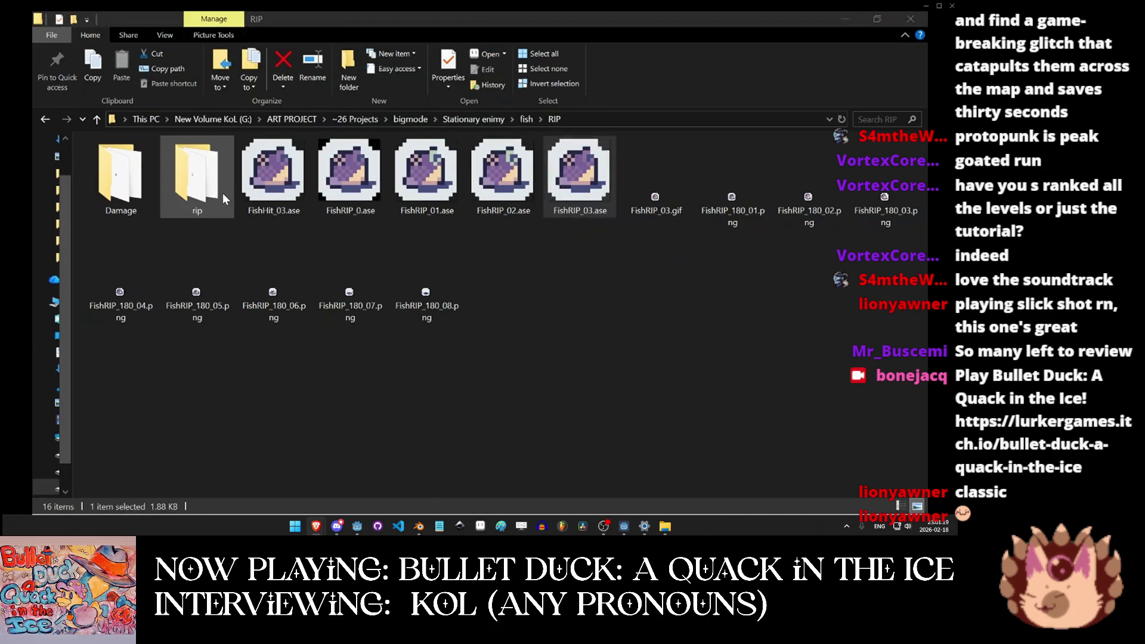
Open FishRIP_07.ase from the rip subfolder and bring Aseprite to the front.
click(578, 190)
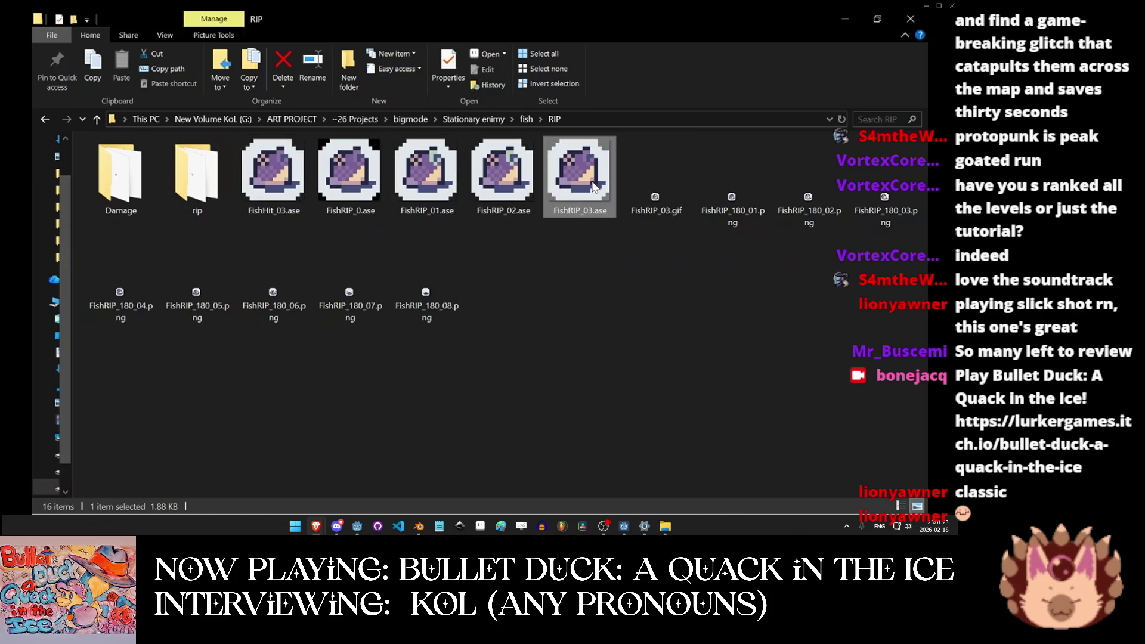
double_click(209, 173)
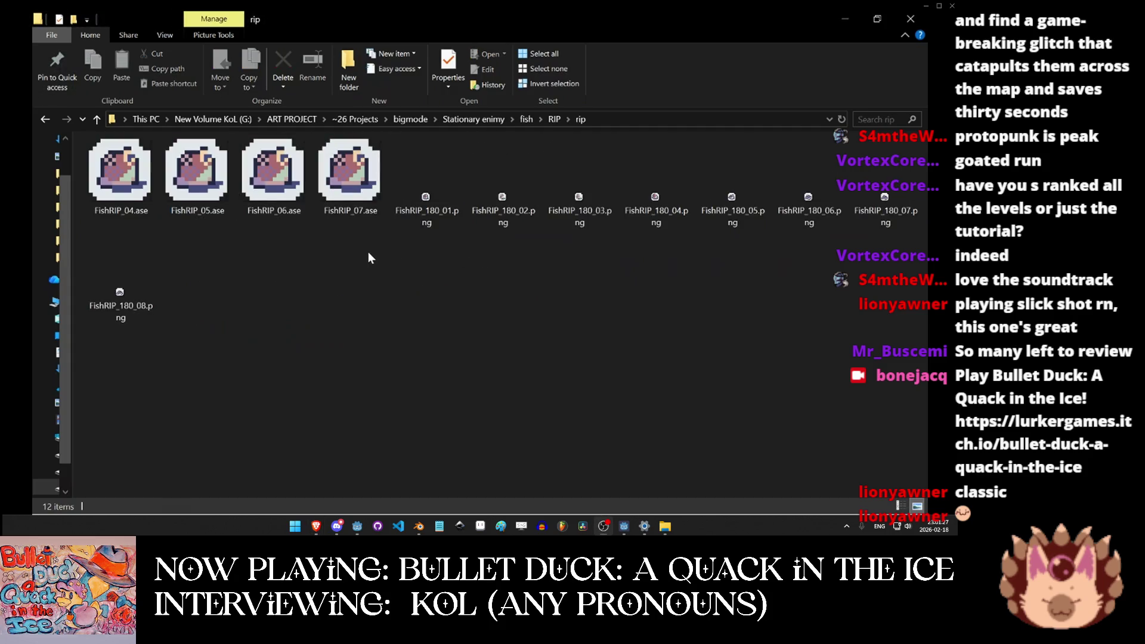
double_click(352, 171)
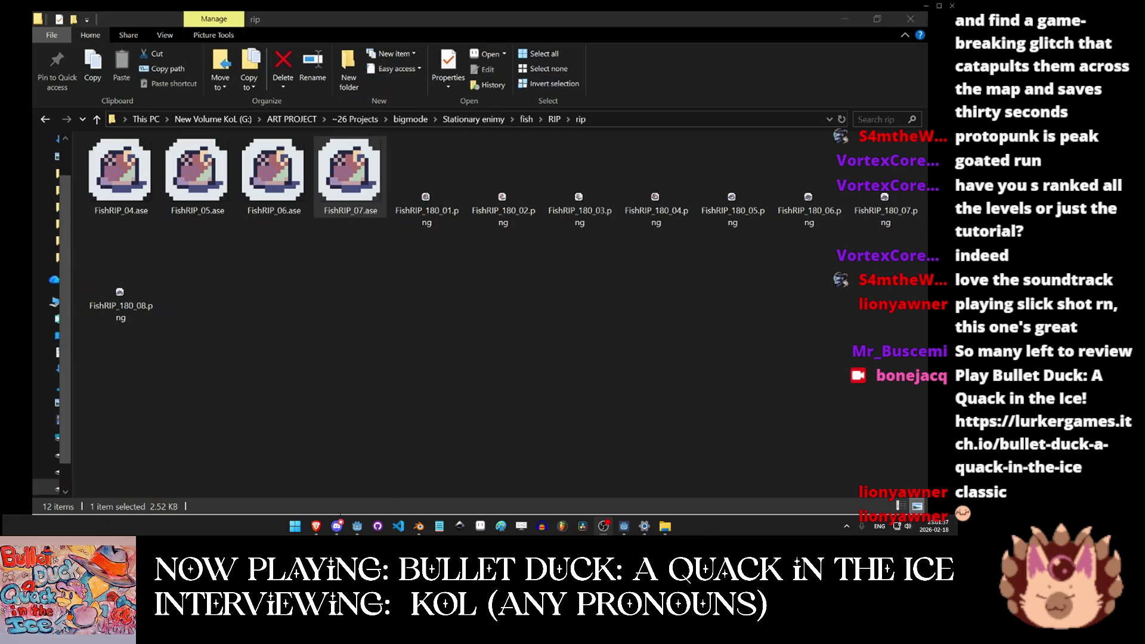
mouse_move(601, 16)
mouse_down()
mouse_move(604, 34)
mouse_move(494, 51)
mouse_up()
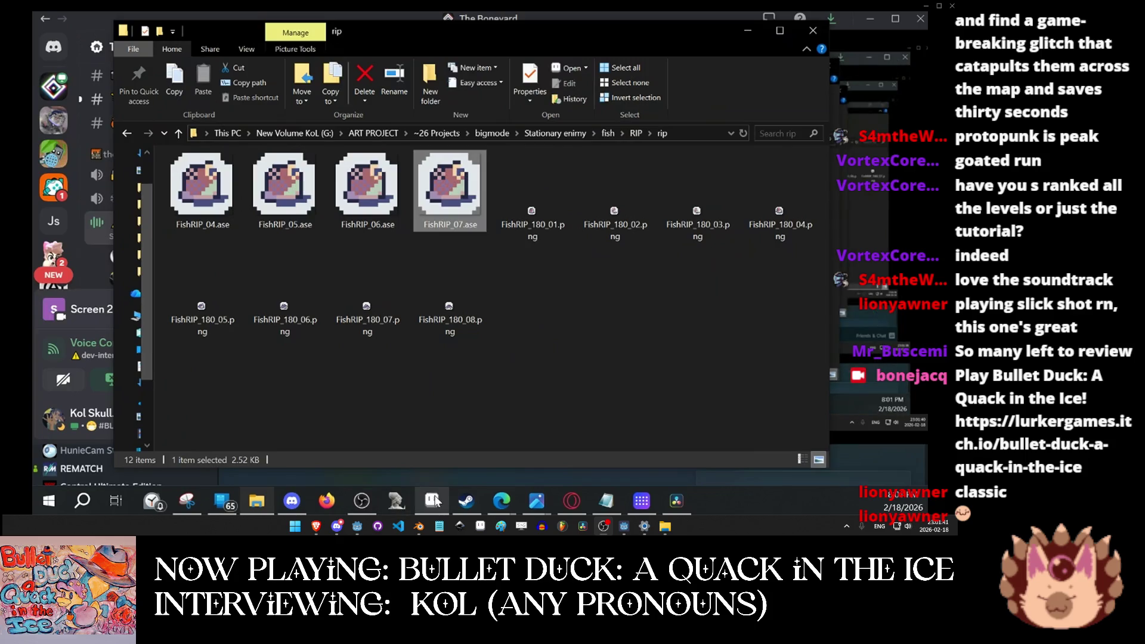
click(432, 504)
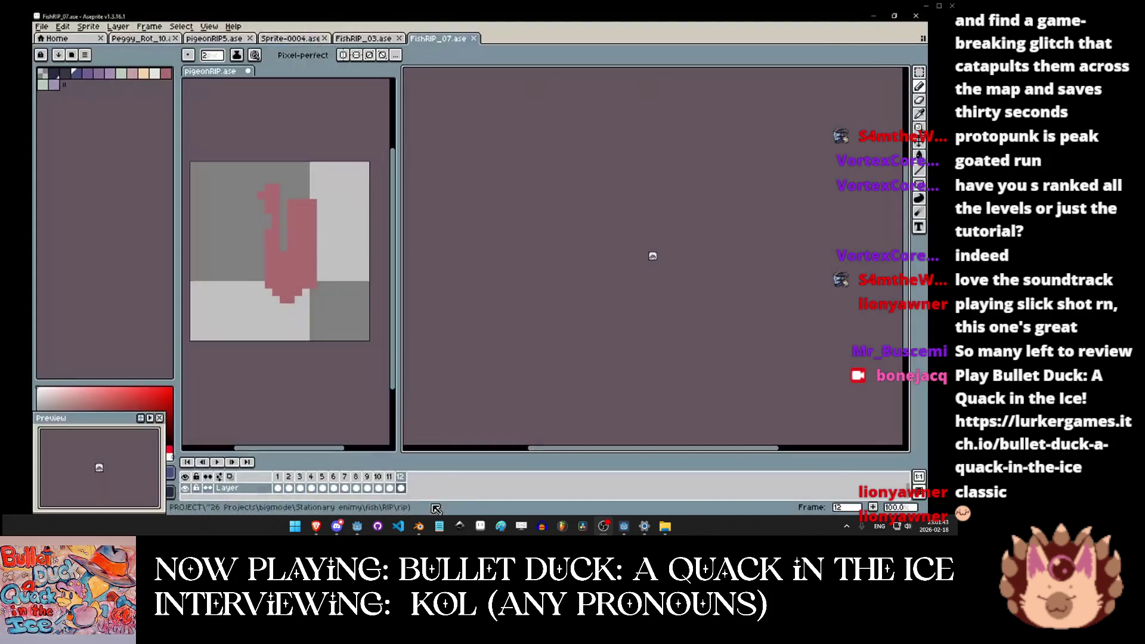
Play the FishRIP_07 death animation, then switch back to the rip folder in File Explorer.
scroll(649, 260, up, 5)
drag(649, 260, 566, 312)
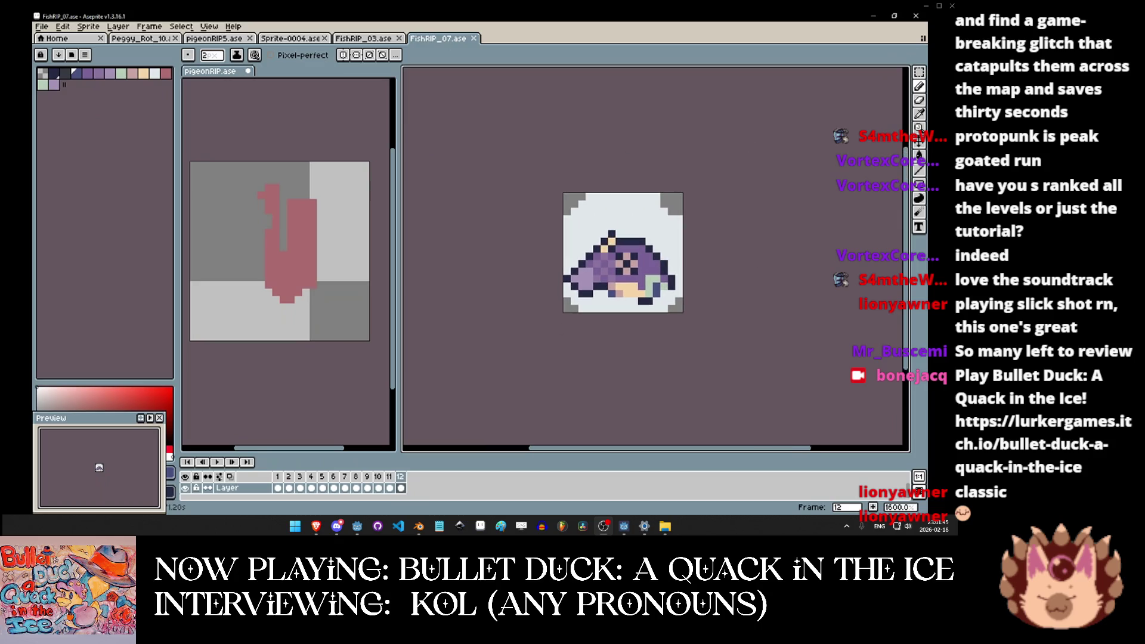
click(213, 463)
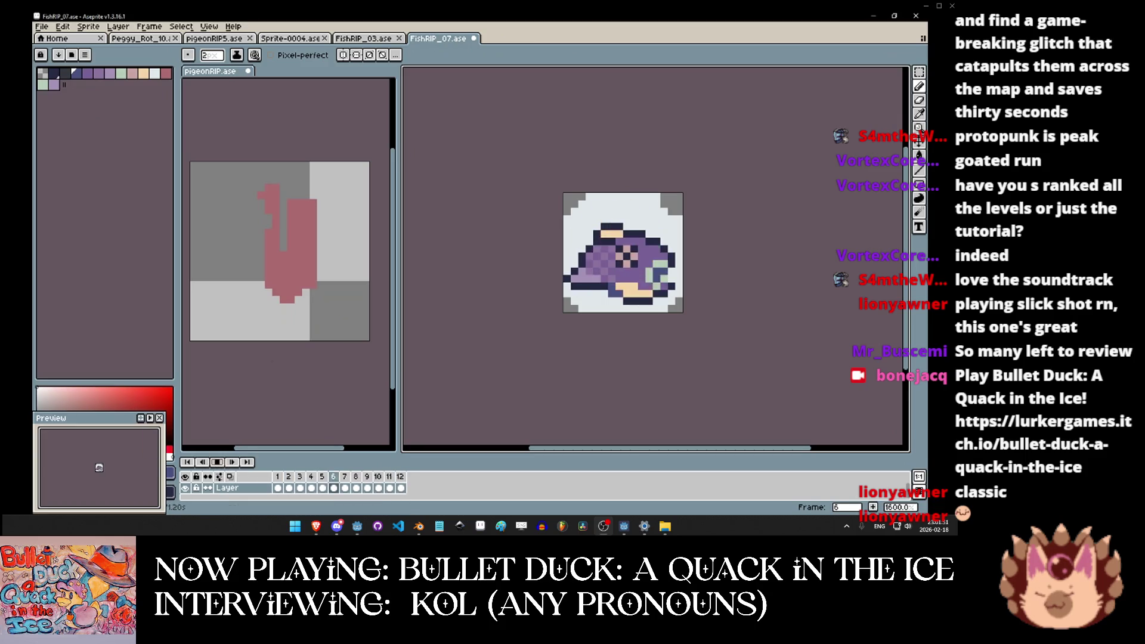
click(218, 463)
click(218, 462)
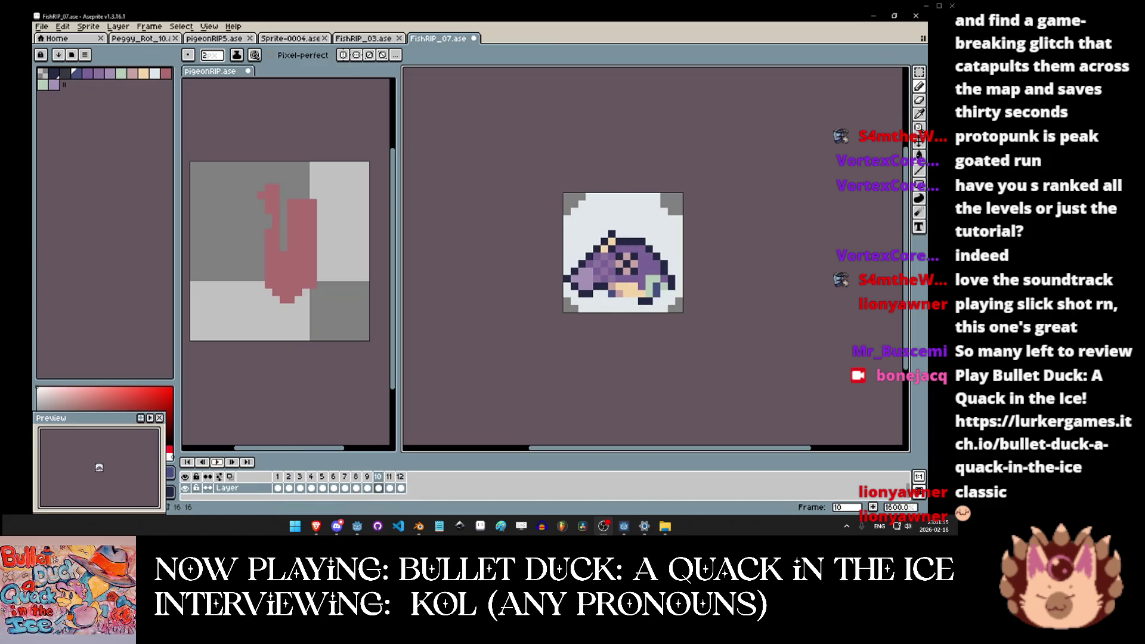
click(218, 463)
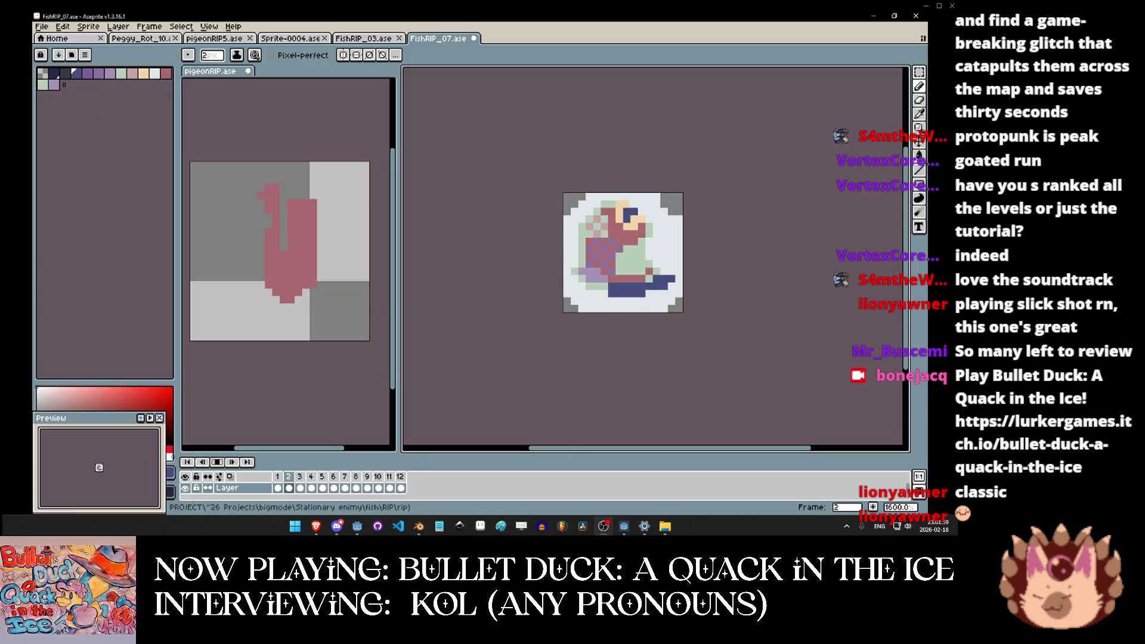
key(alt+Tab)
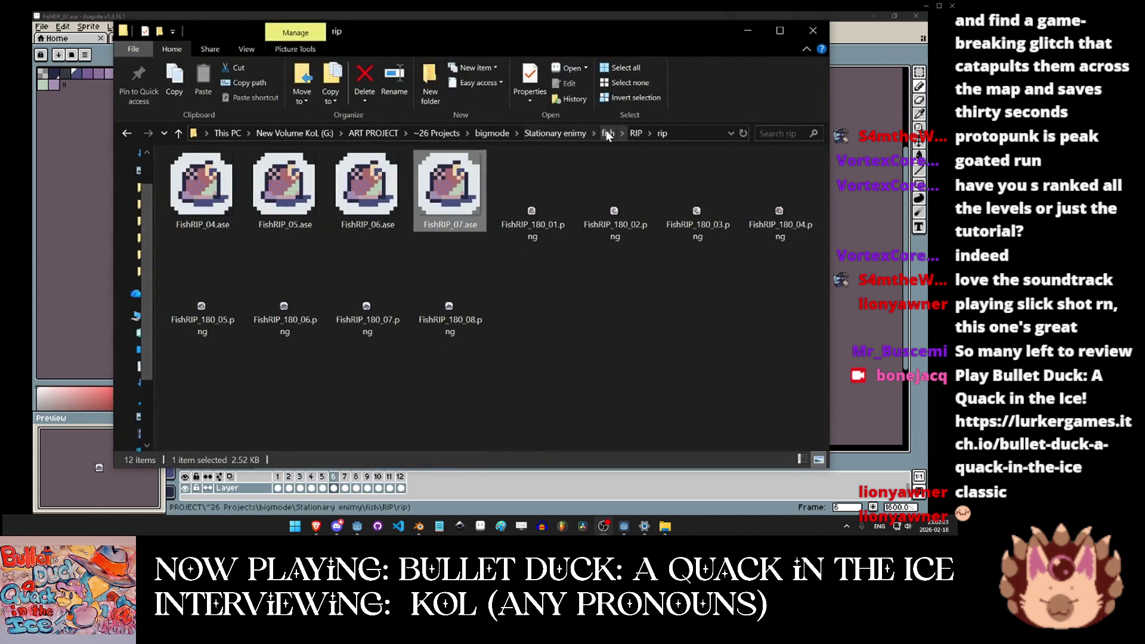
Open FishShot_01 through FishShot_12 from the shotting folder as one sprite in Aseprite.
click(607, 132)
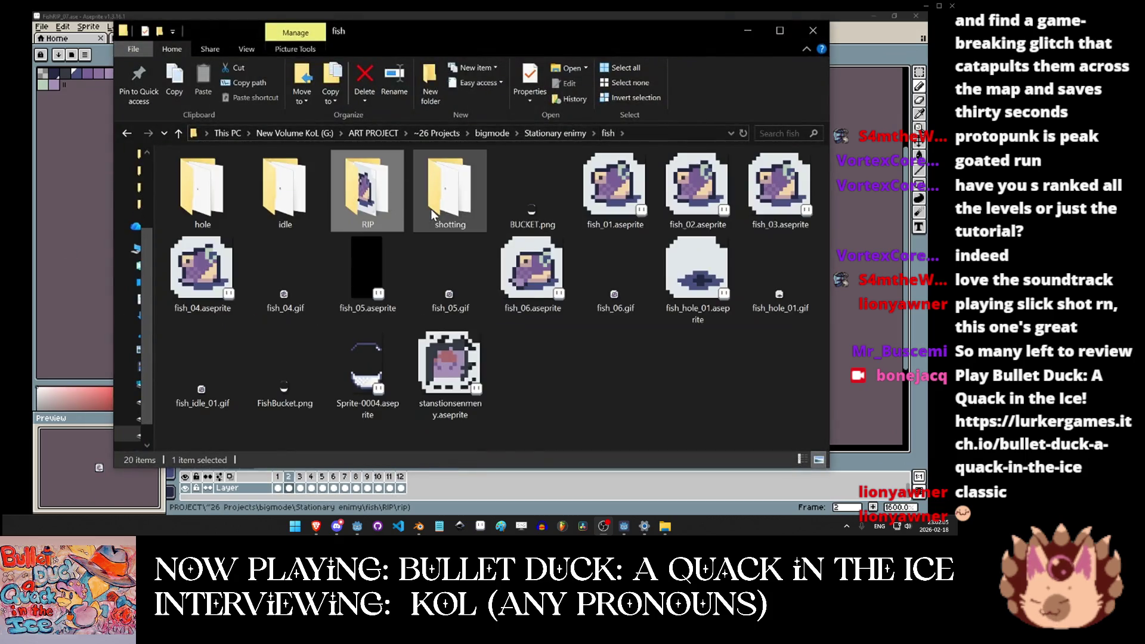
double_click(442, 206)
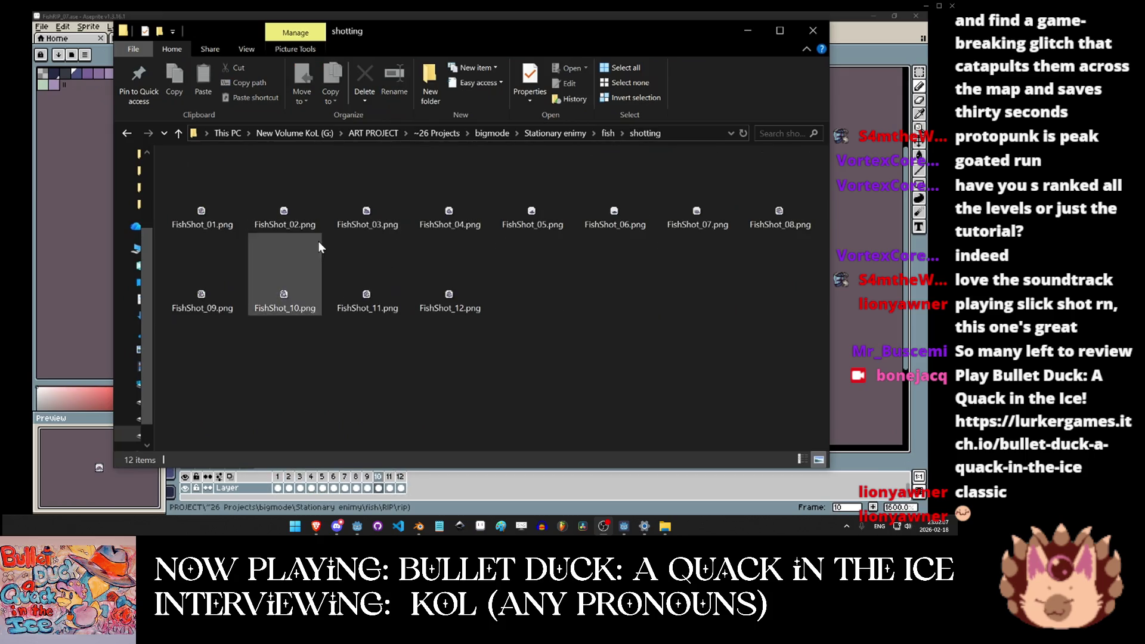
click(172, 187)
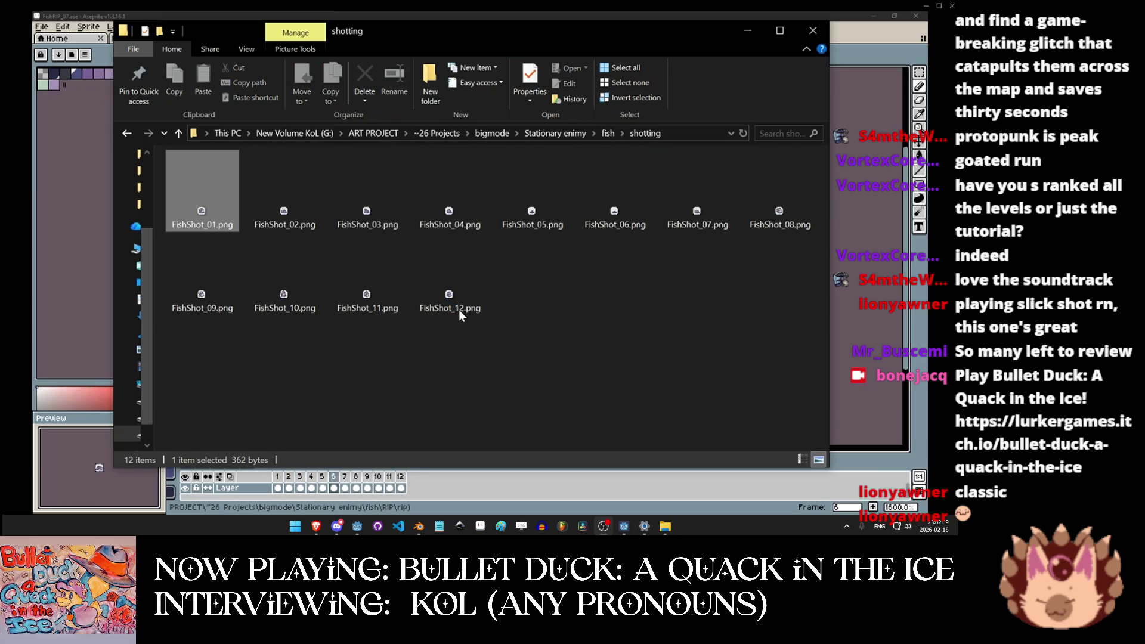
shift+click(456, 301)
right_click(452, 288)
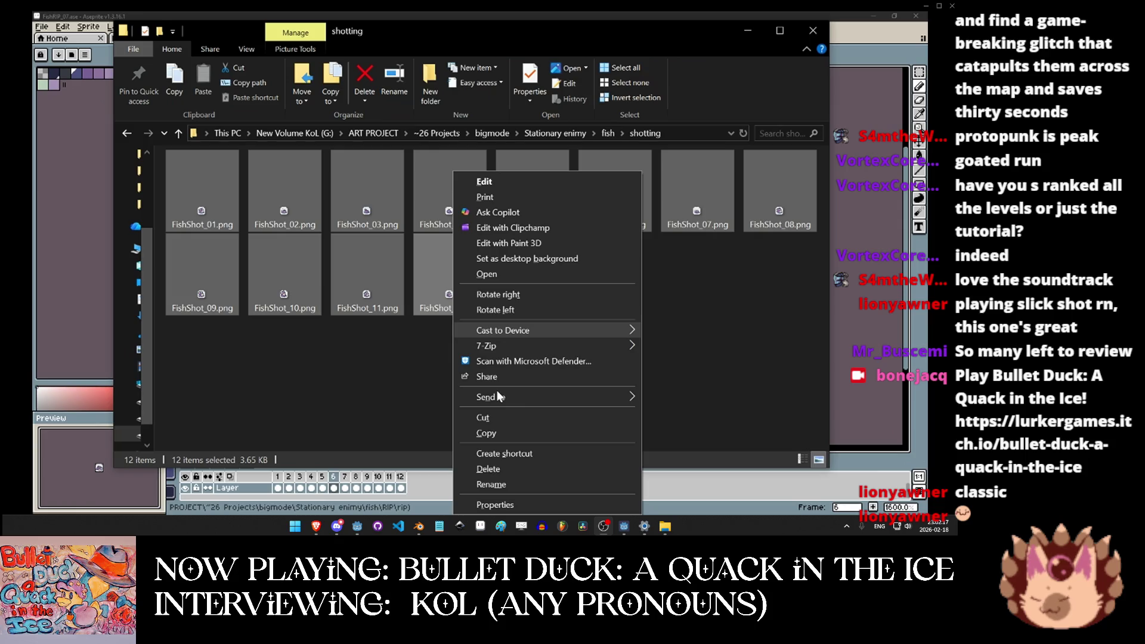
mouse_move(345, 94)
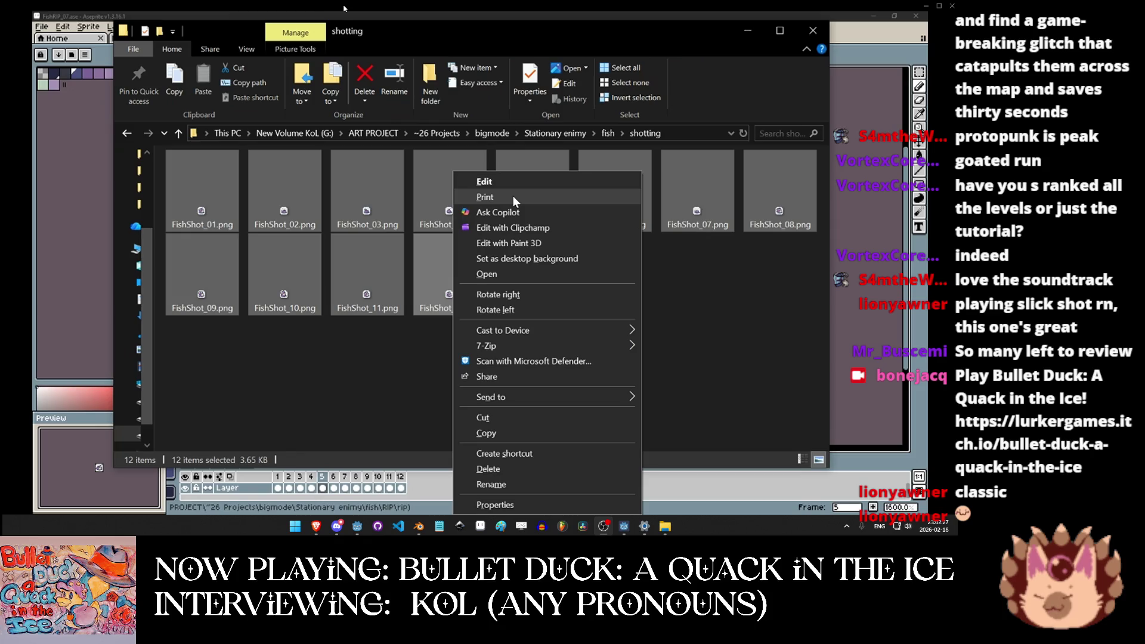
key(Escape)
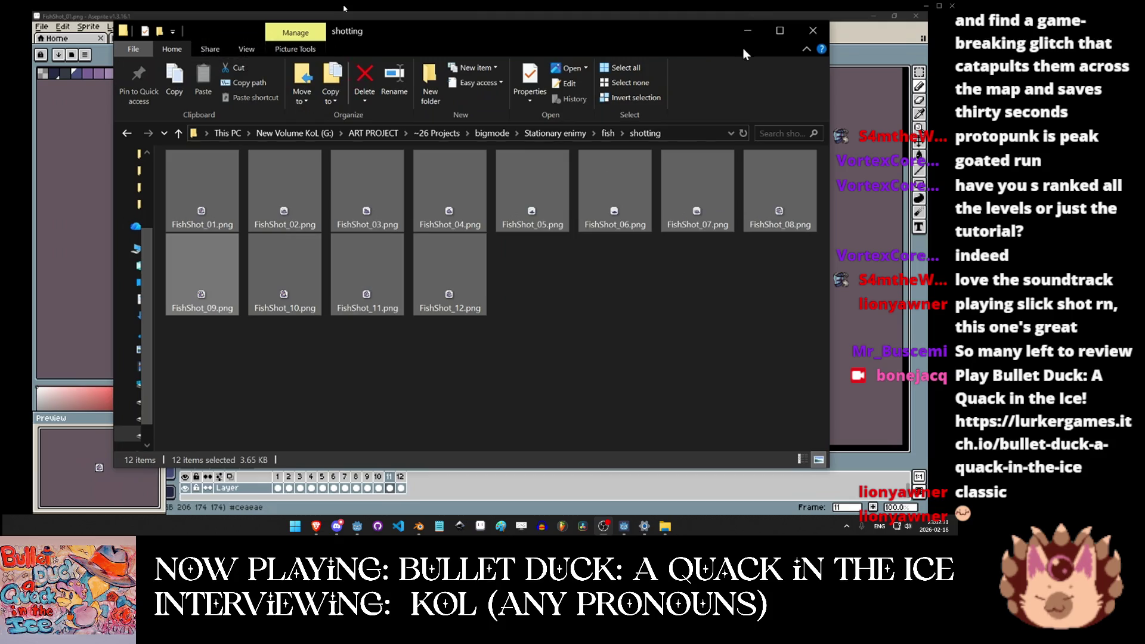
drag(685, 30, 623, 27)
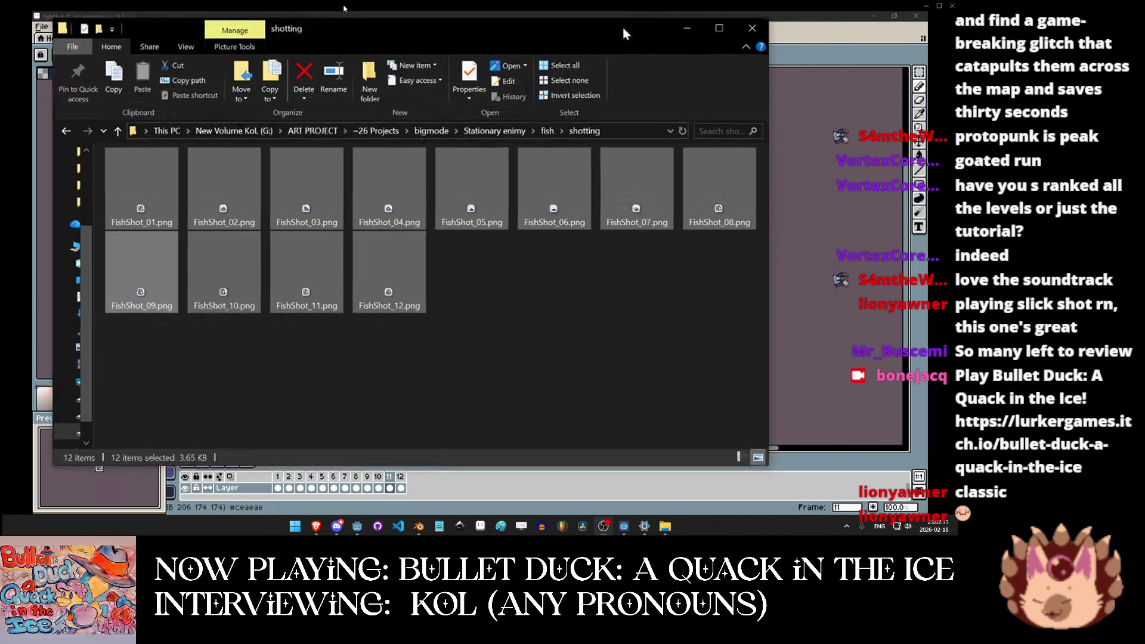
mouse_move(528, 30)
mouse_down()
mouse_move(349, 248)
mouse_move(295, 160)
mouse_up()
click(612, 287)
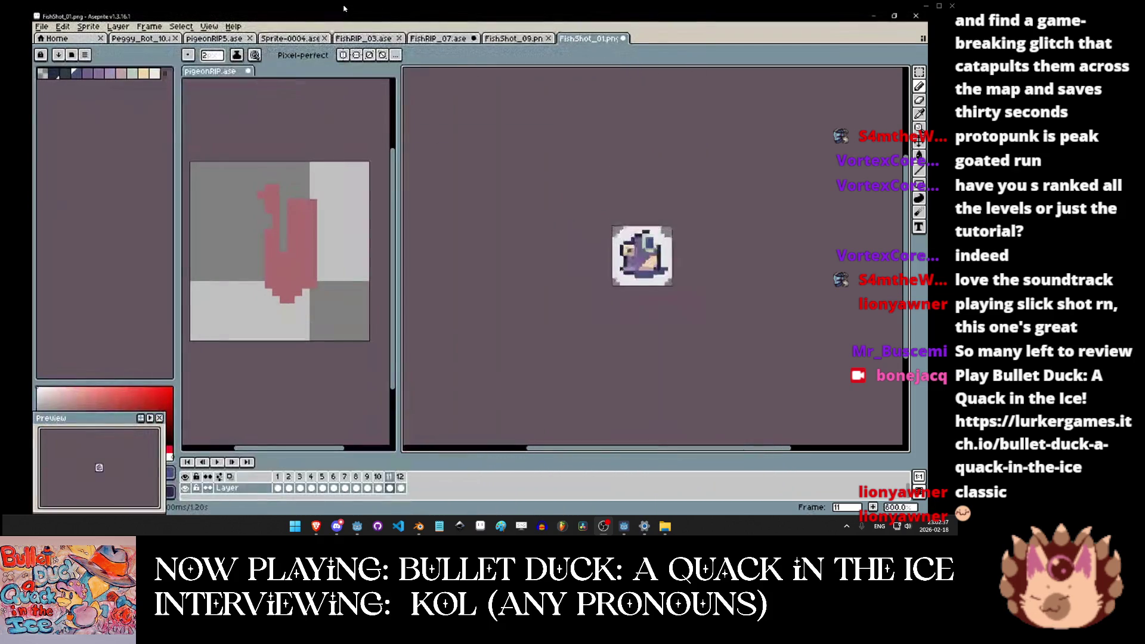
Play the FishShot animation and zoom in and back out on the fish.
scroll(612, 286, up, 4)
click(218, 467)
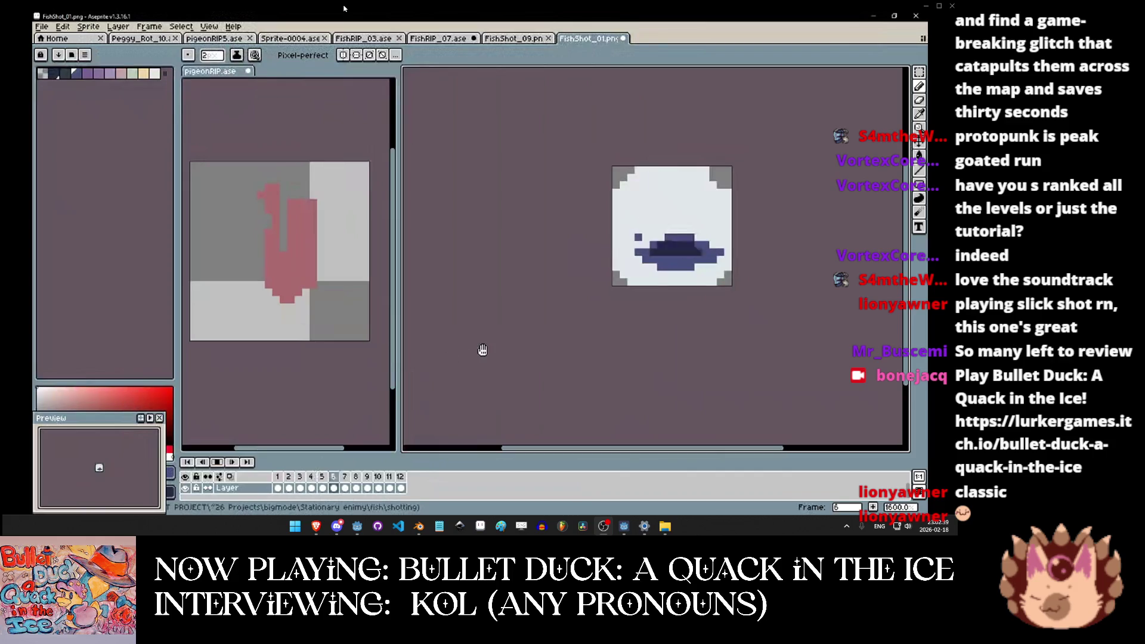
scroll(493, 263, up, 3)
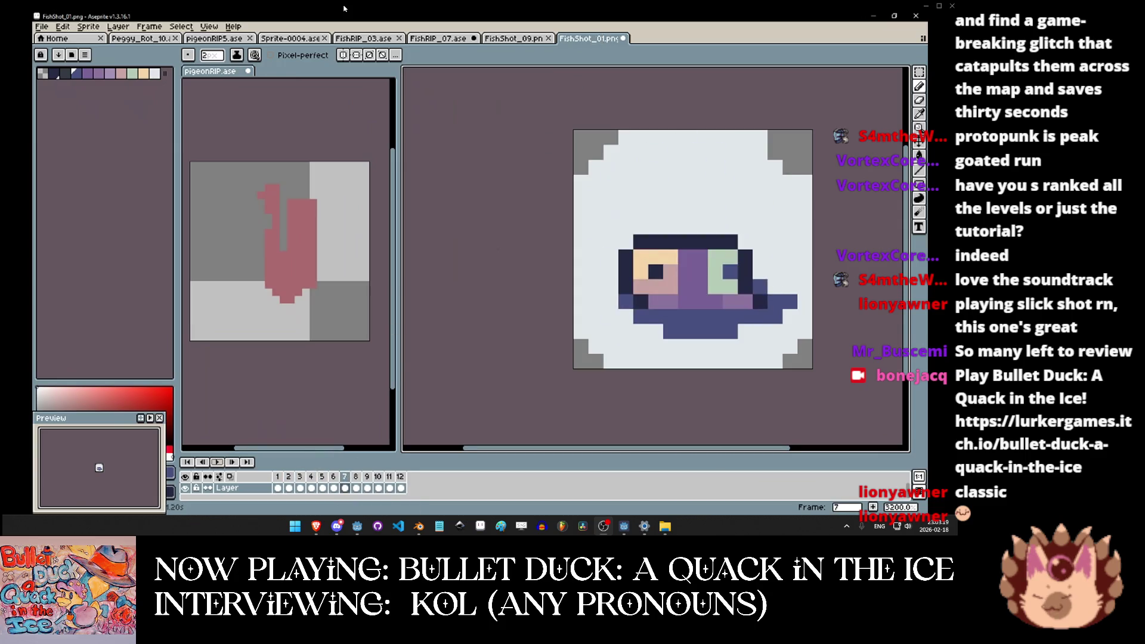
key(plus)
key(minus)
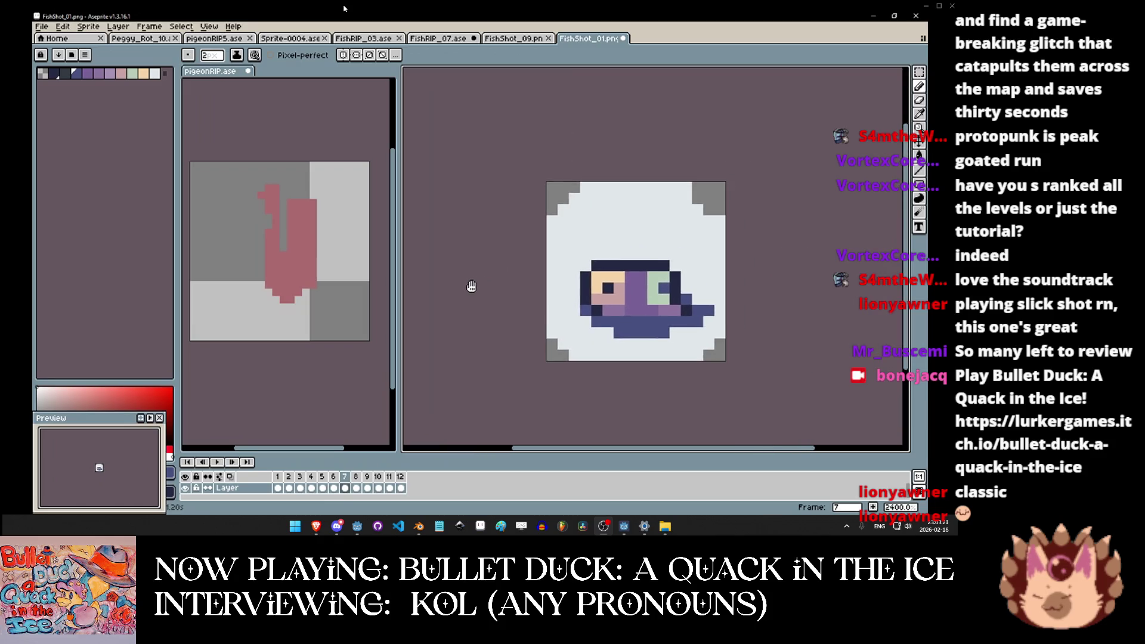
click(127, 39)
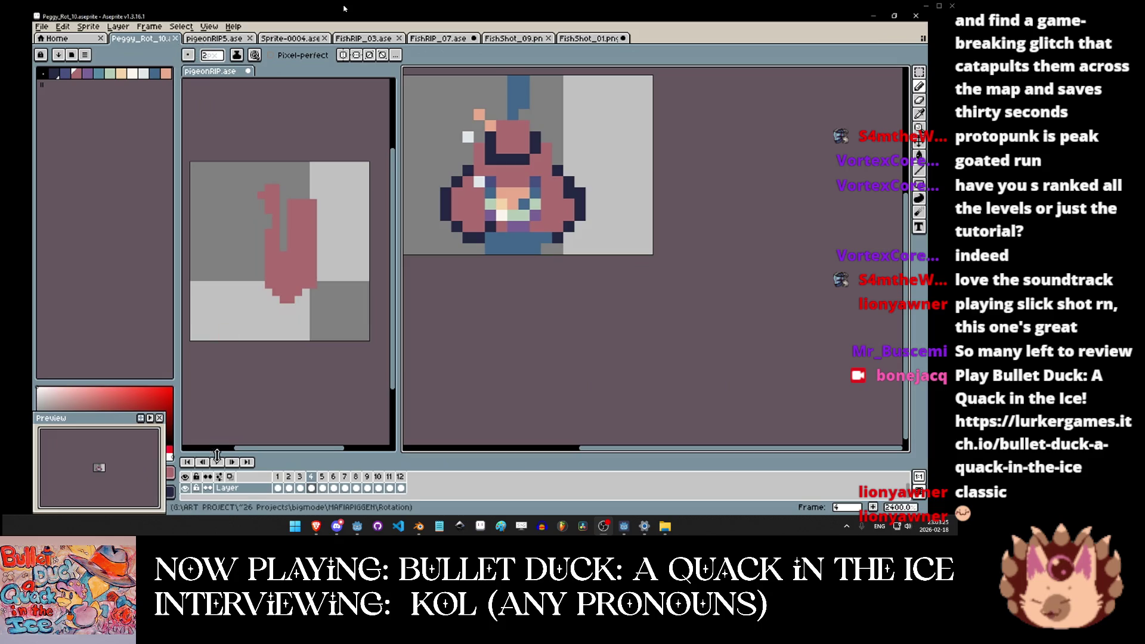
Play the pigeon animation and dock FishShot_01 playing in the side pane.
key(Return)
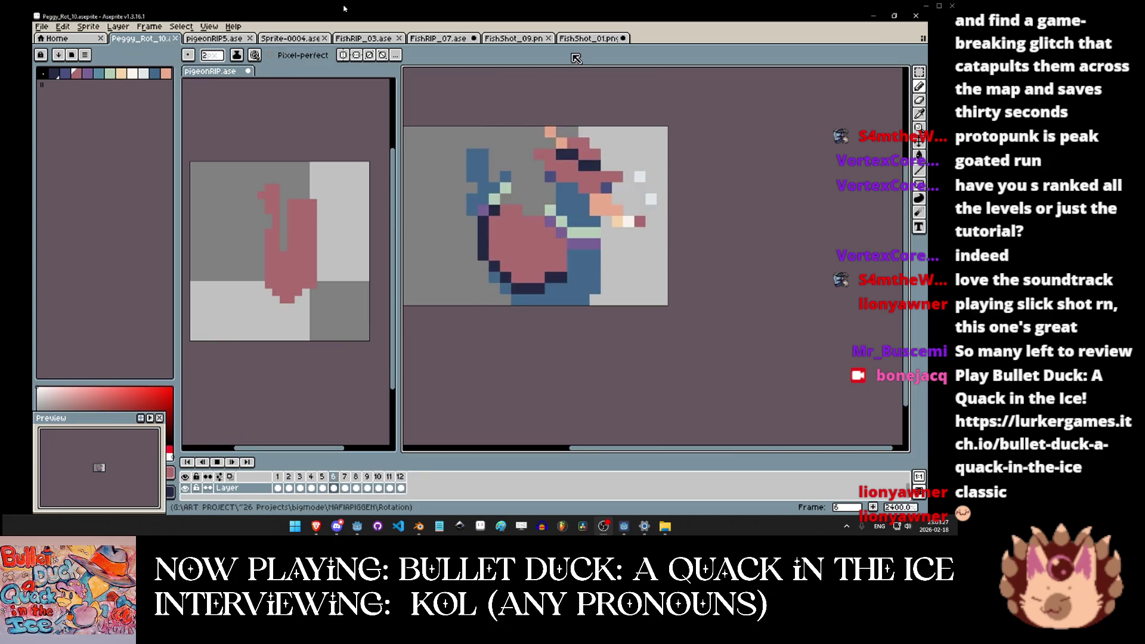
click(592, 40)
drag(595, 44, 292, 73)
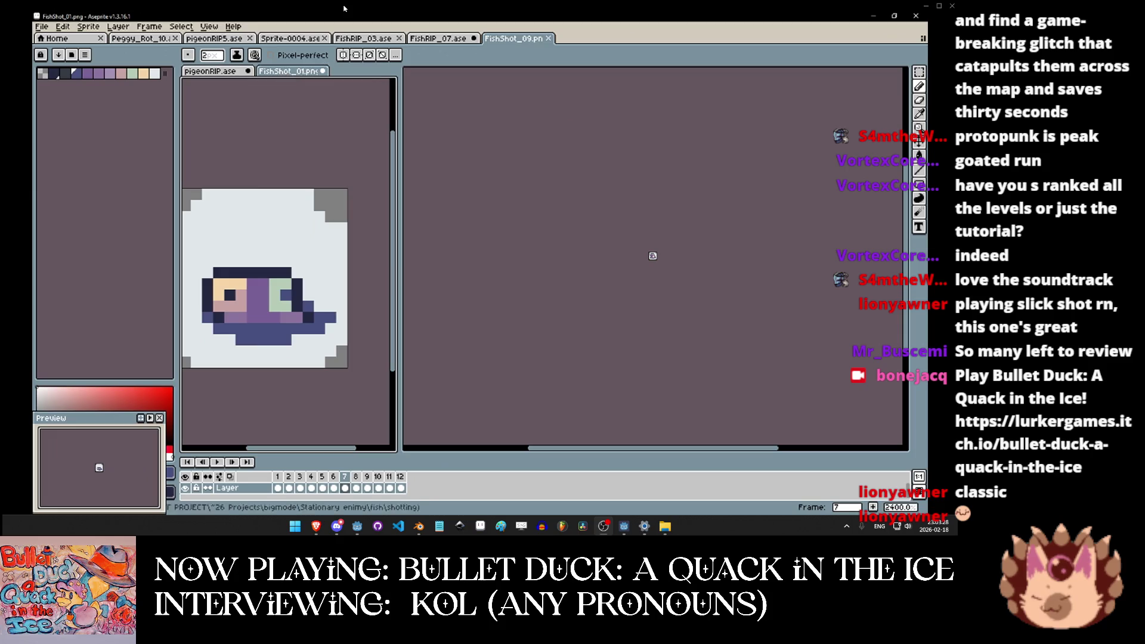
click(214, 464)
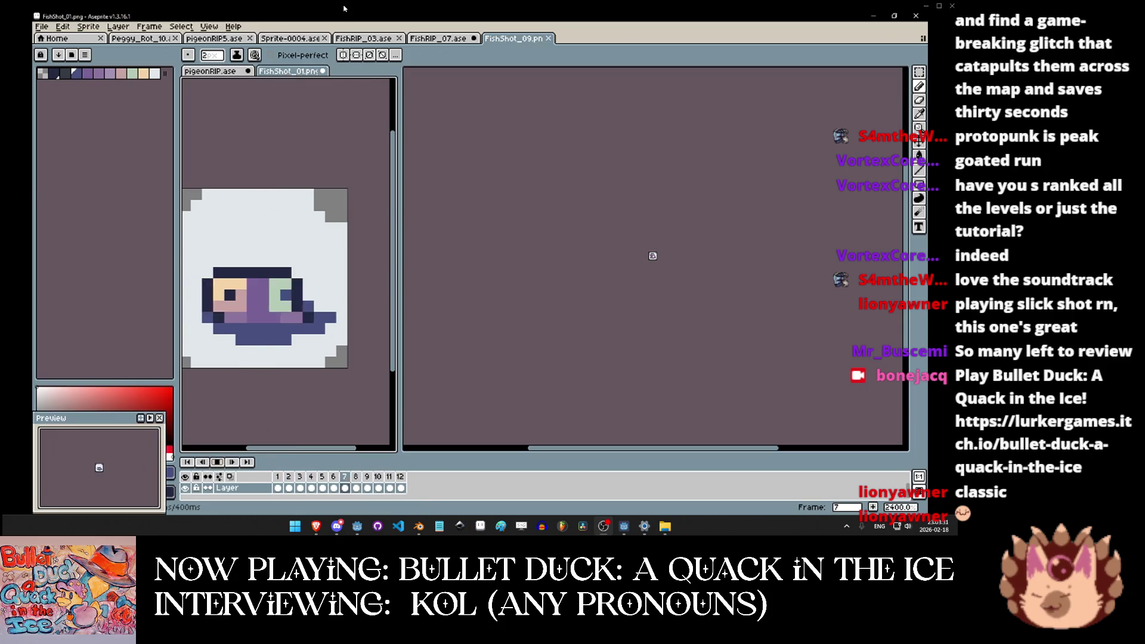
Flip through the FishRIP_07, FishRIP_03 and pigeonRIP5 sprites.
click(430, 39)
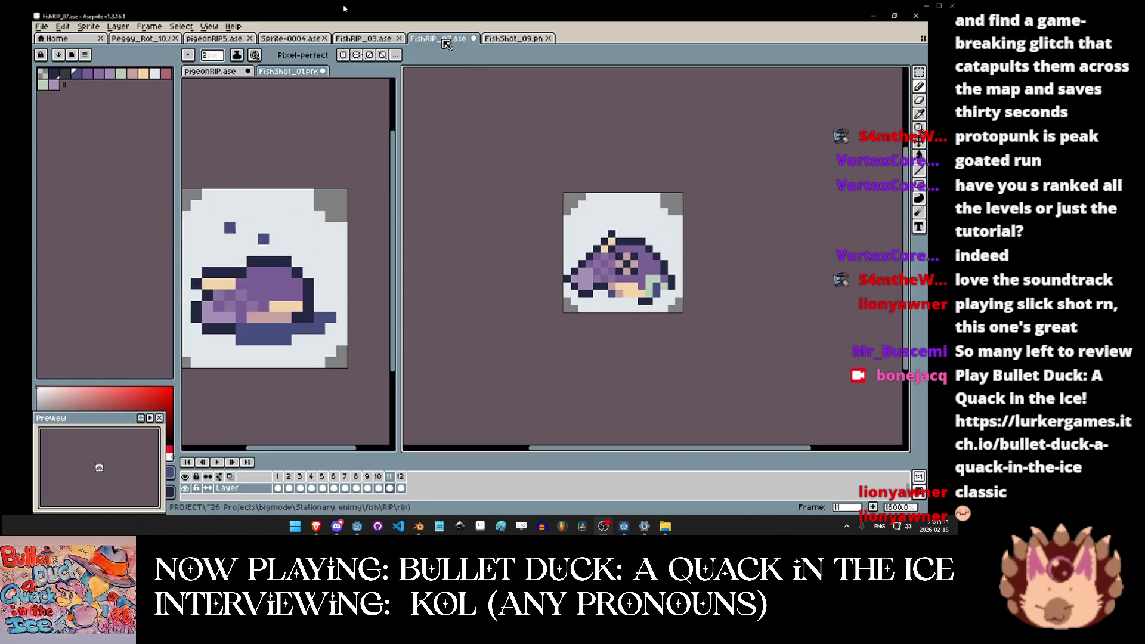
click(374, 40)
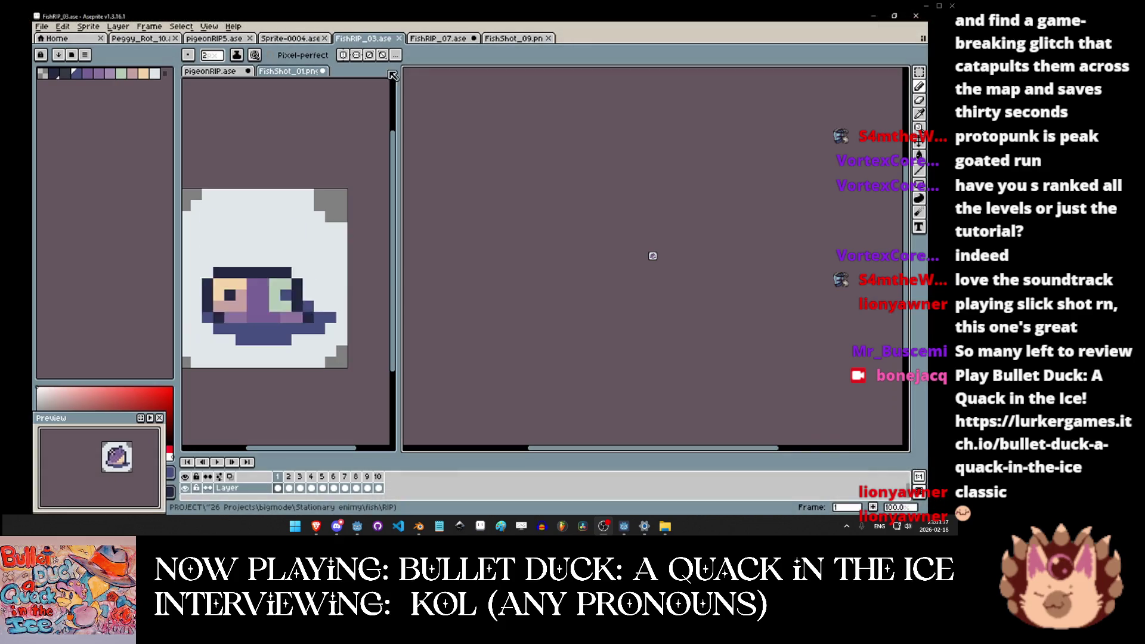
click(291, 40)
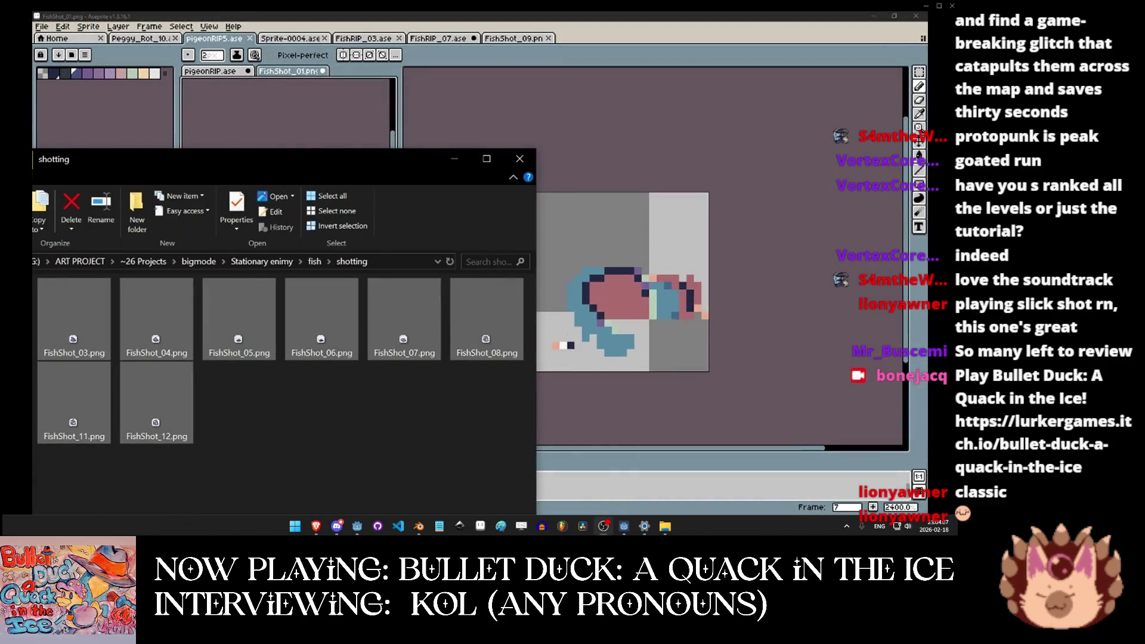
Open Sprite-0004.aseprite from the fish folder and zoom in on the bucket.
drag(317, 159, 382, 83)
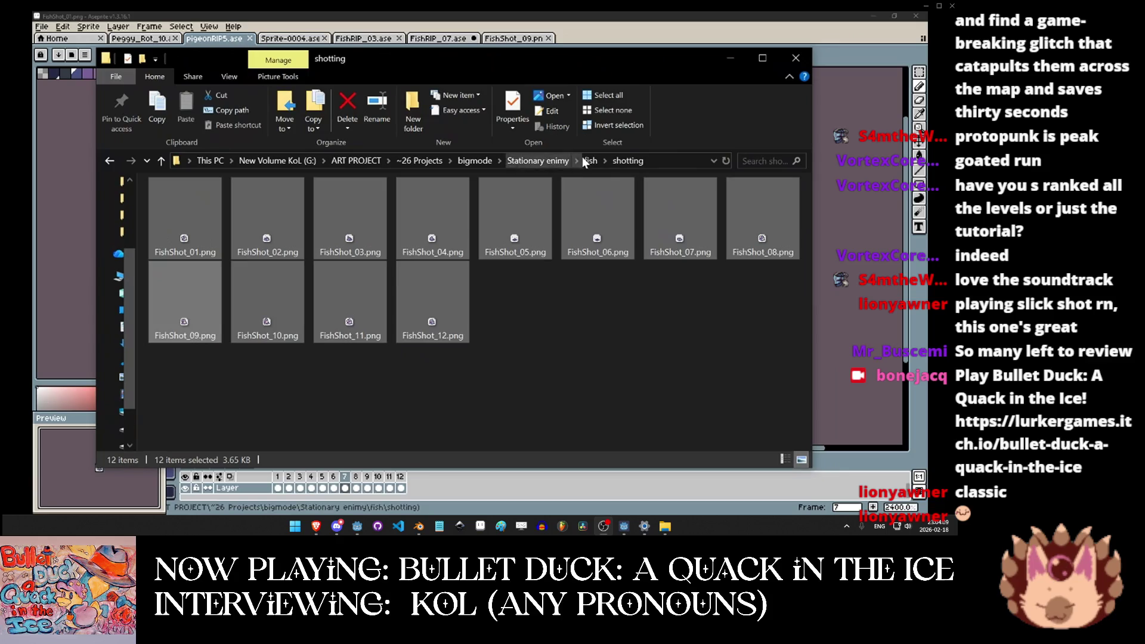
click(591, 161)
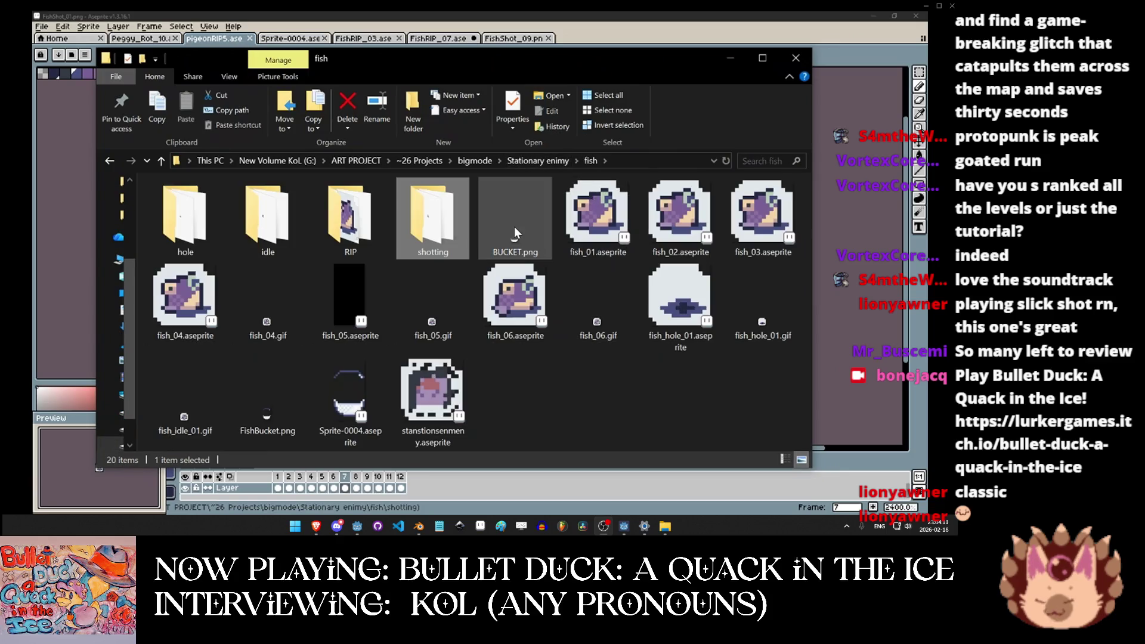
double_click(350, 393)
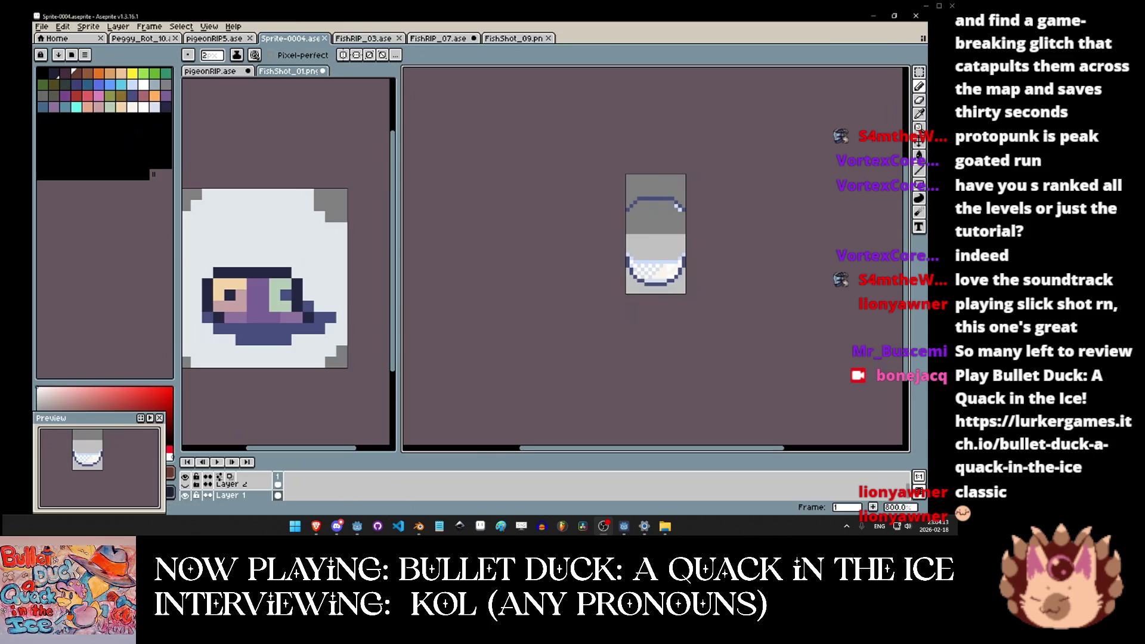
scroll(662, 226, up, 2)
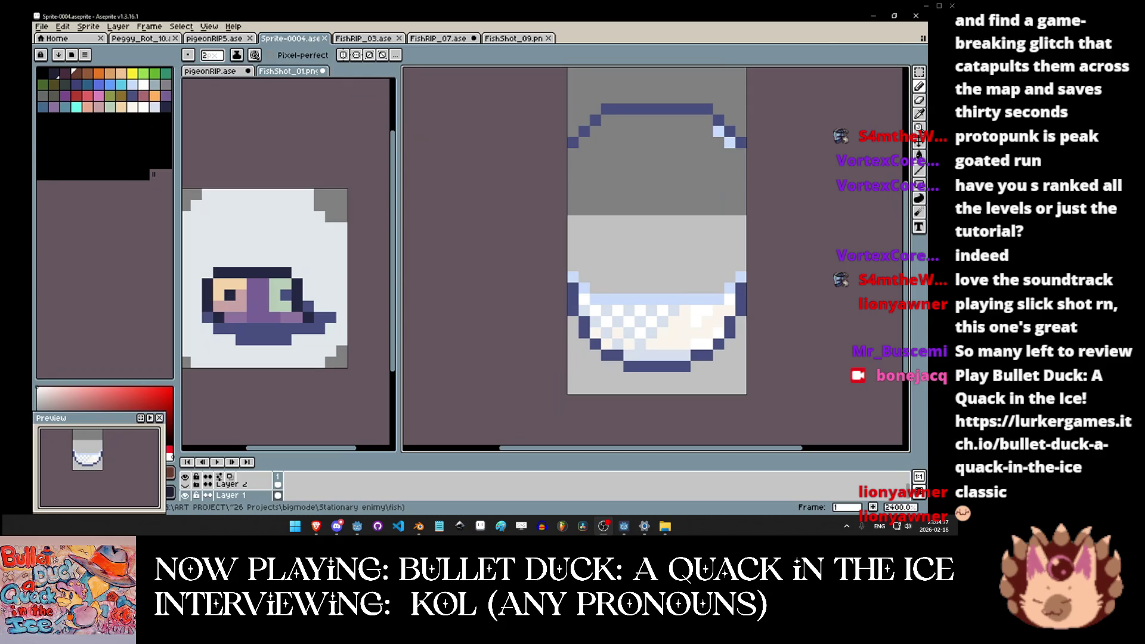
key(alt+Tab)
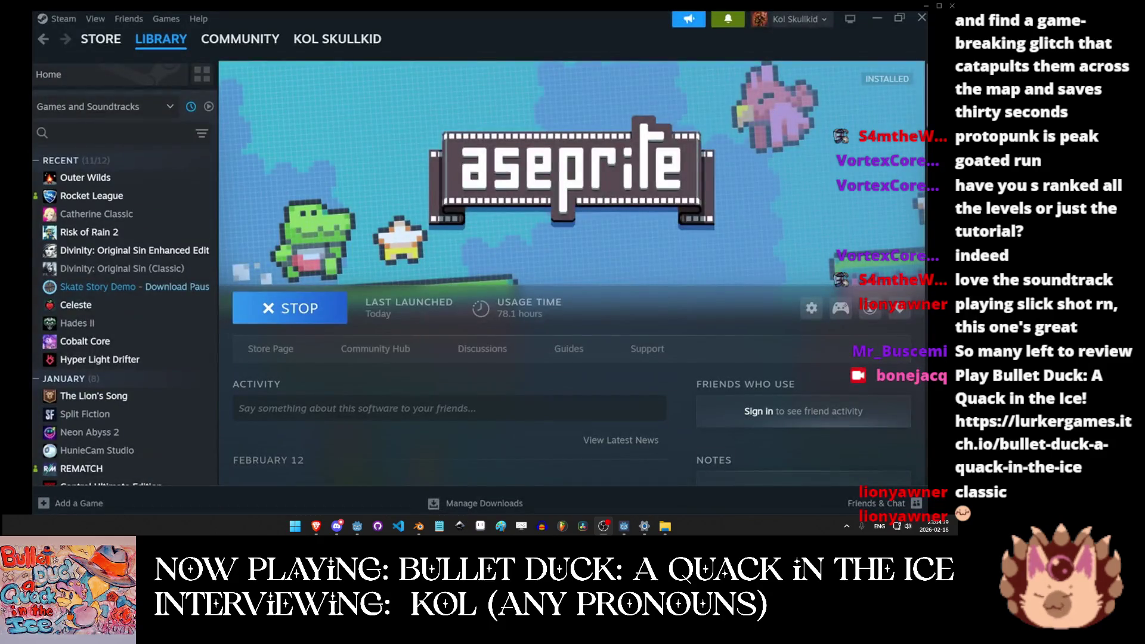
Switch between Discord's The Boneyard server, the bucket sprite, and the Miro board.
key(alt+Tab)
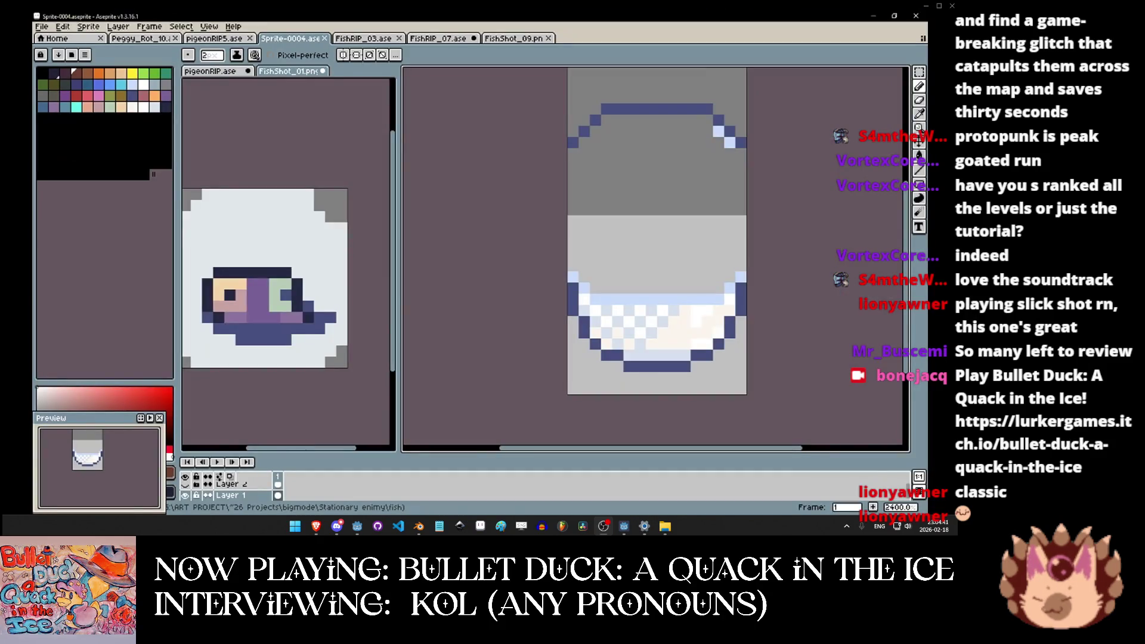
key(super+d)
key(super+d)
key(alt+Tab)
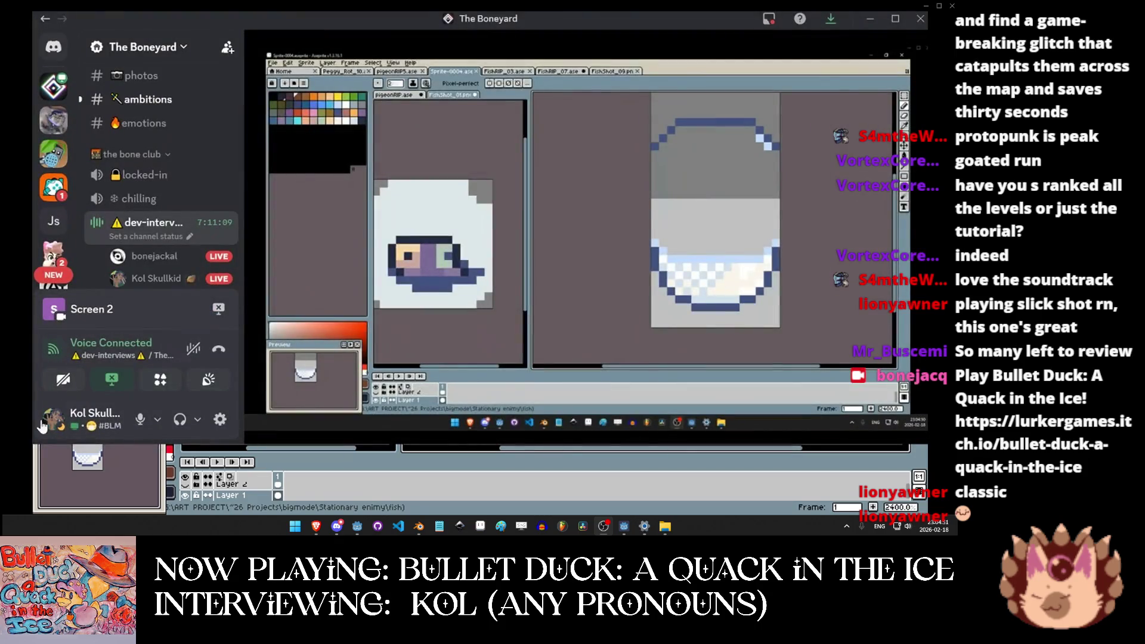
key(alt+Tab)
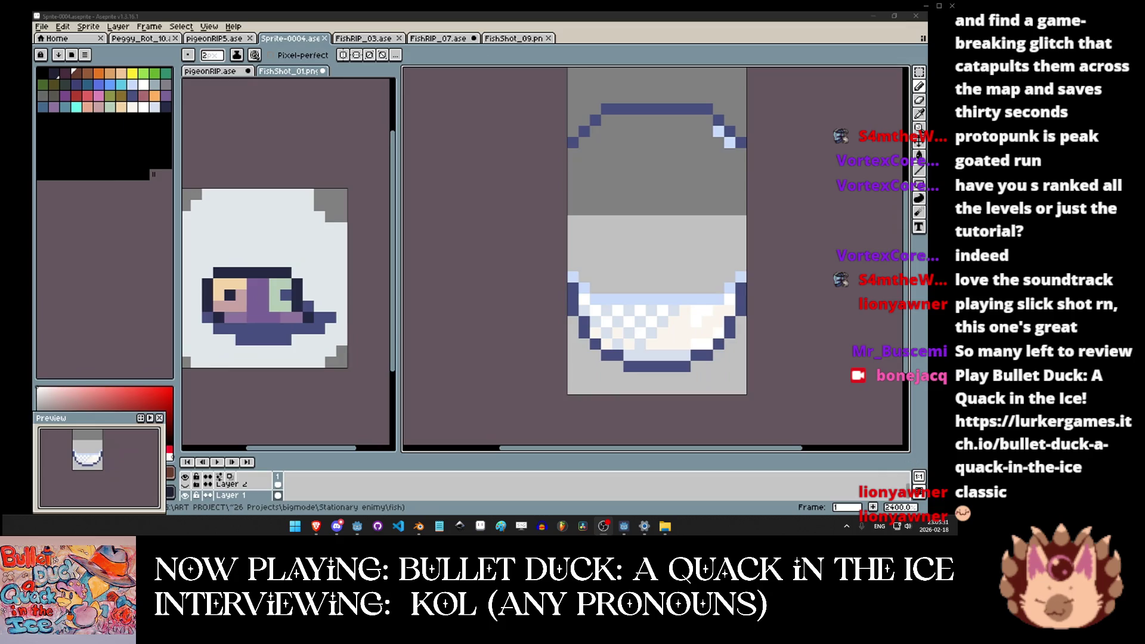
key(alt+Tab)
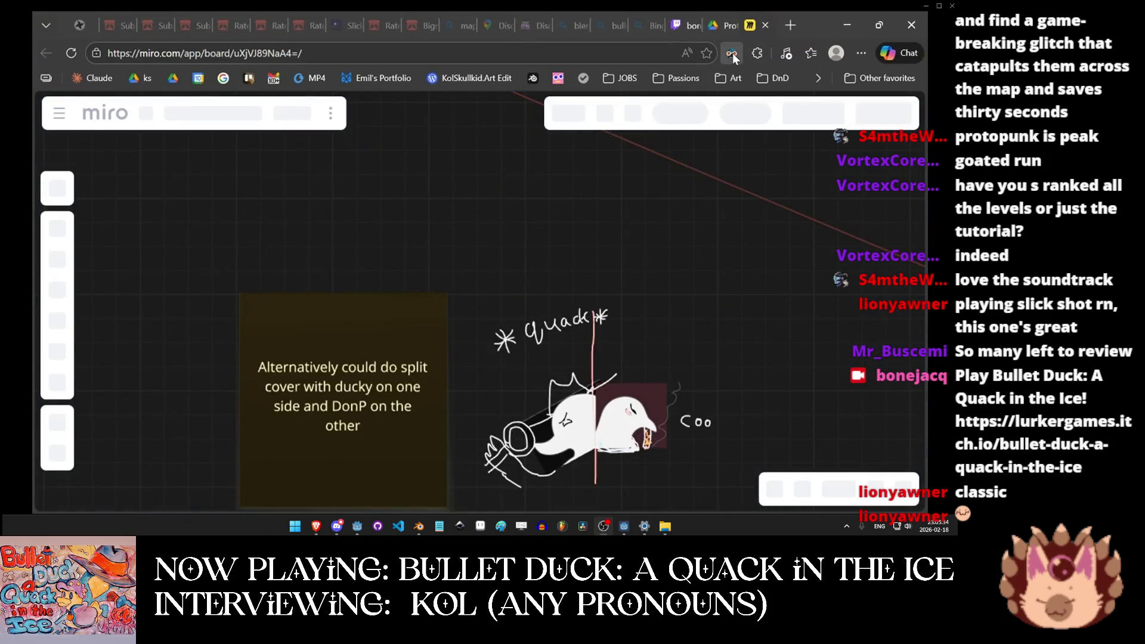
Turn the Dark Reader filter off so the Miro board shows in light mode.
click(732, 53)
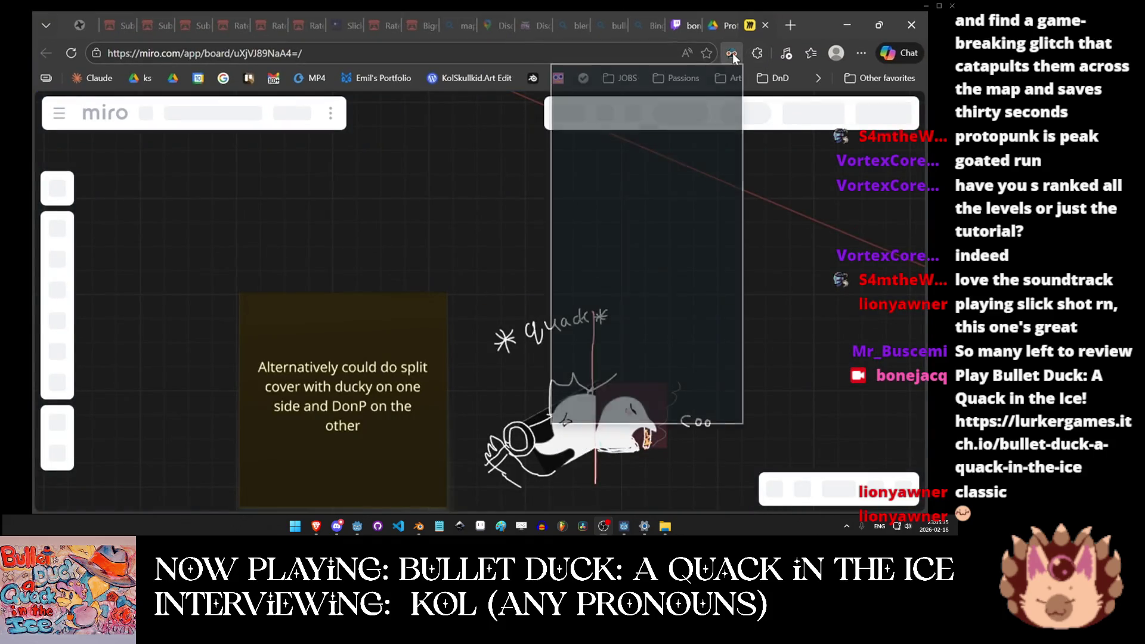
click(714, 109)
click(520, 389)
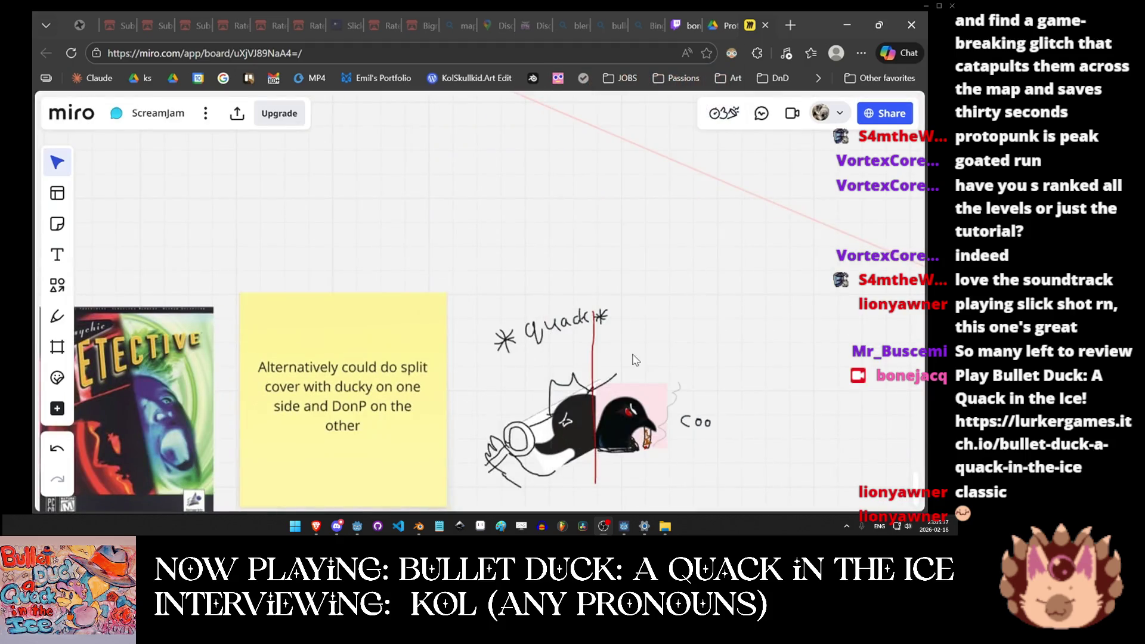
Browse the board's tileset images.
scroll(504, 381, down, 5)
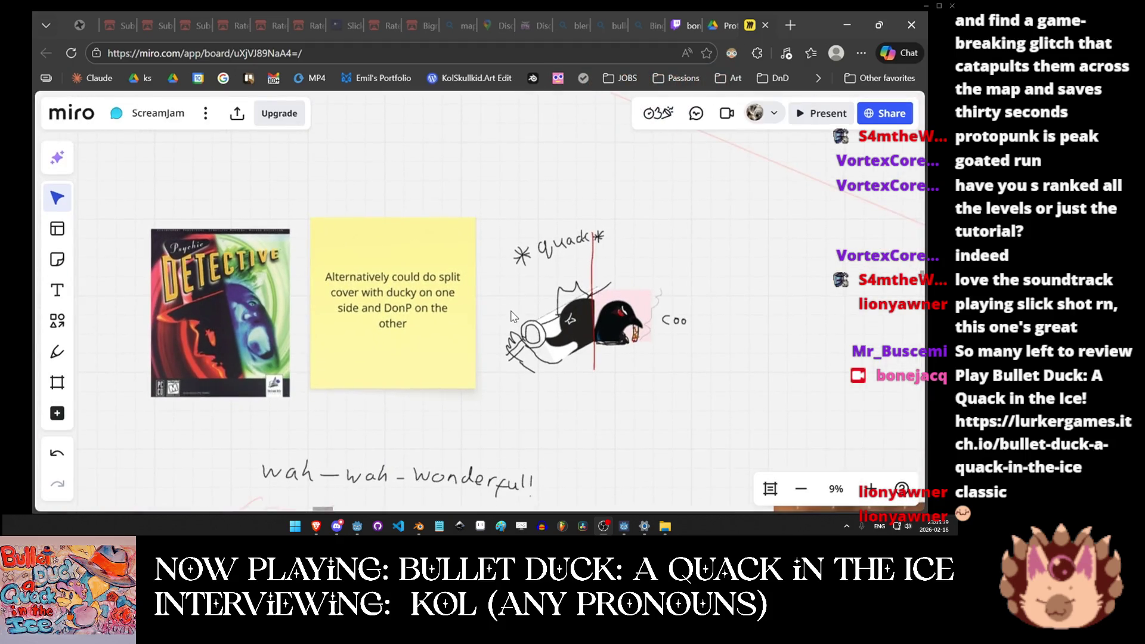
scroll(516, 270, down, 5)
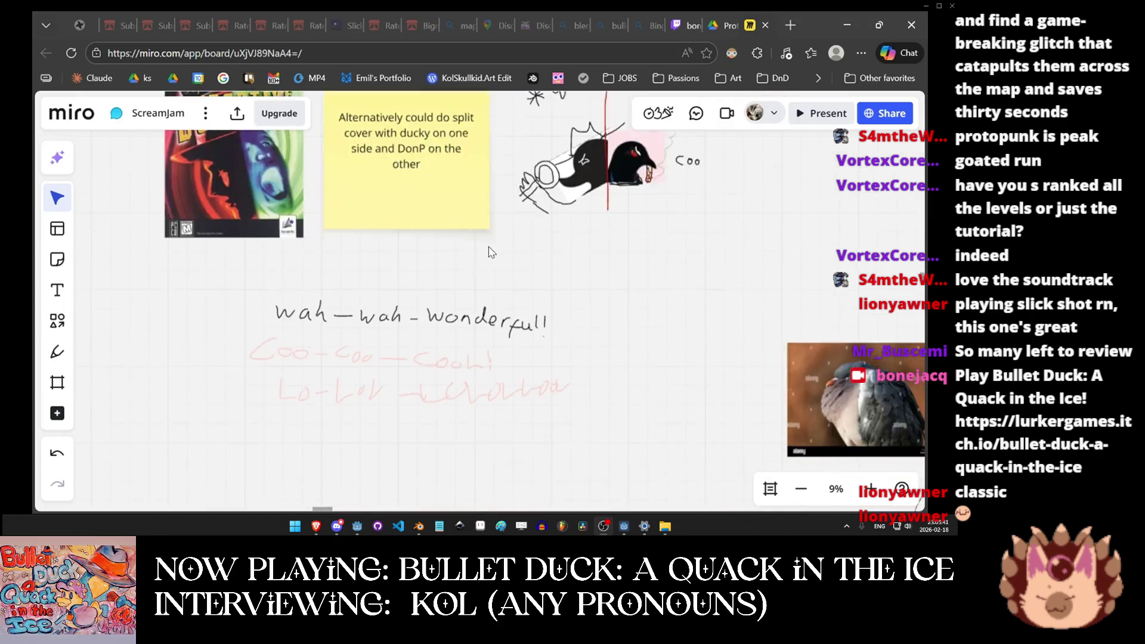
scroll(483, 249, up, 5)
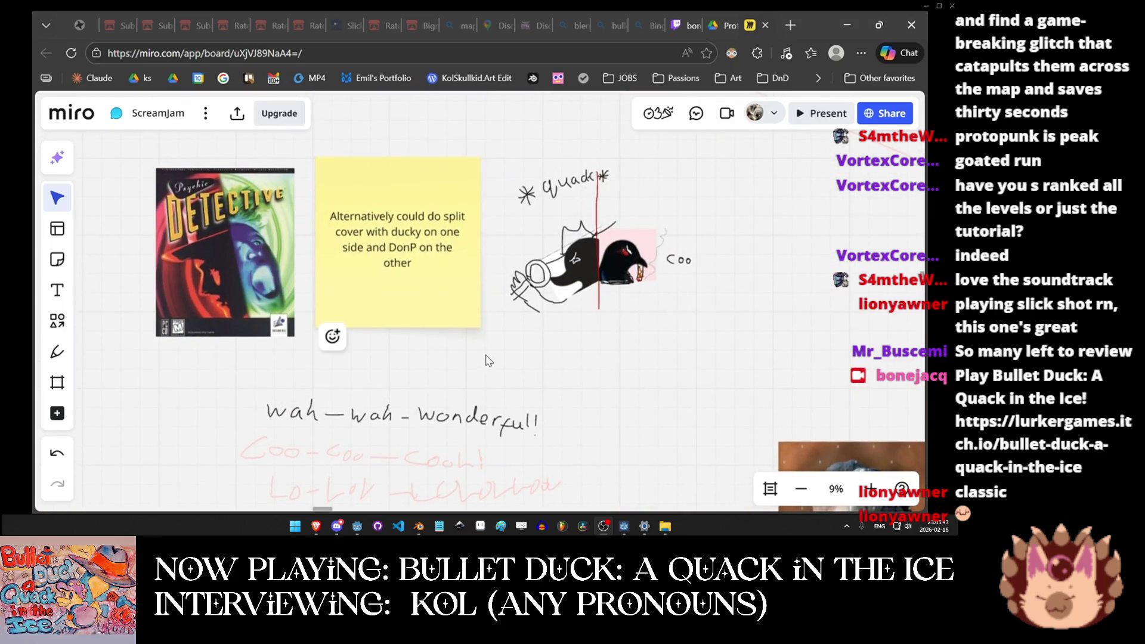
ctrl+scroll(319, 342, down, 2)
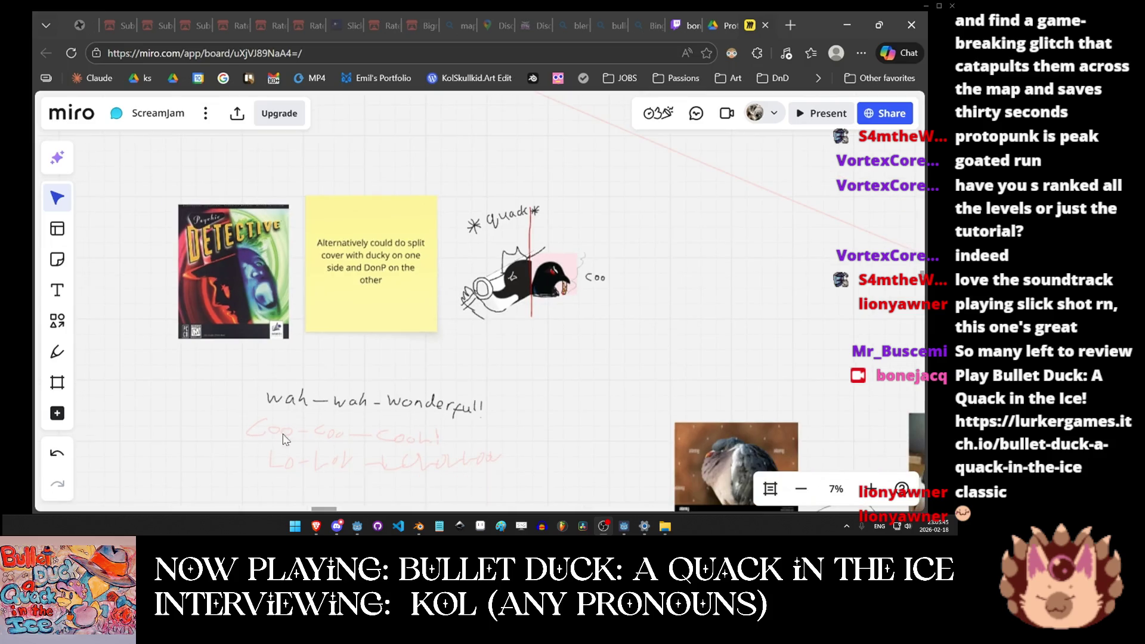
scroll(264, 201, down, 5)
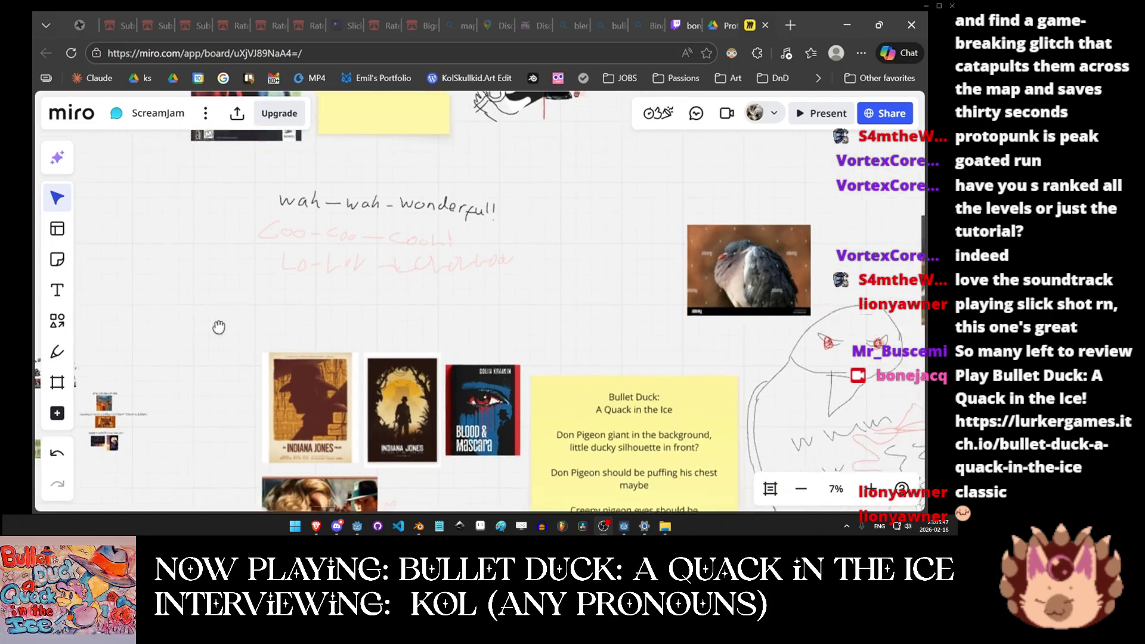
scroll(266, 248, left, 5)
scroll(266, 248, down, 3)
ctrl+scroll(356, 339, up, 6)
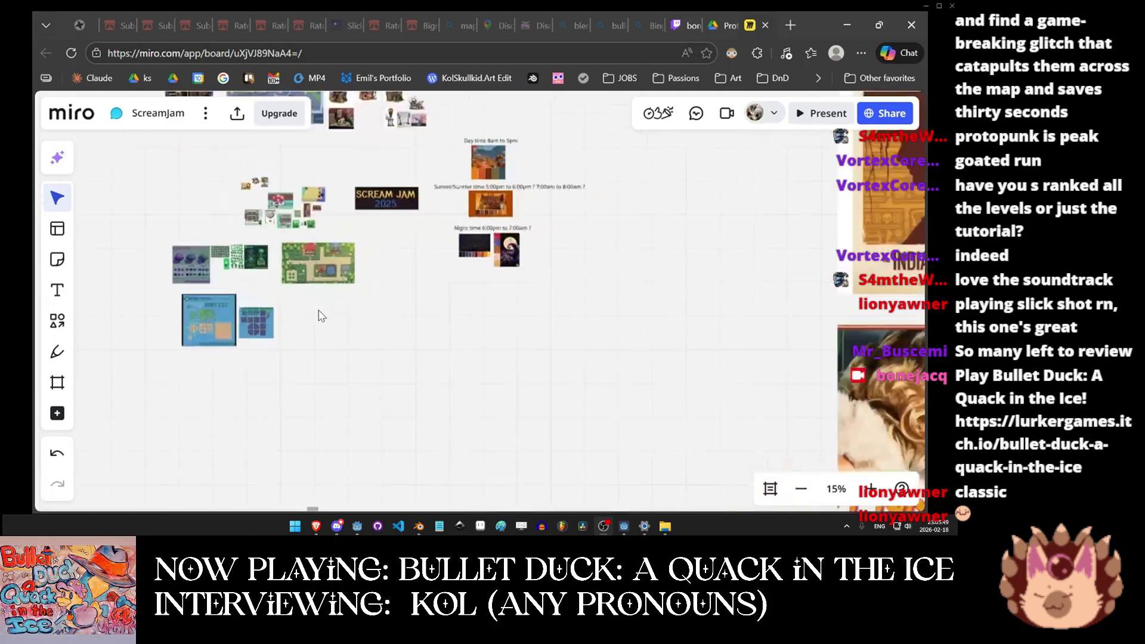
scroll(376, 351, up, 1)
scroll(375, 351, up, 1)
scroll(375, 351, left, 1)
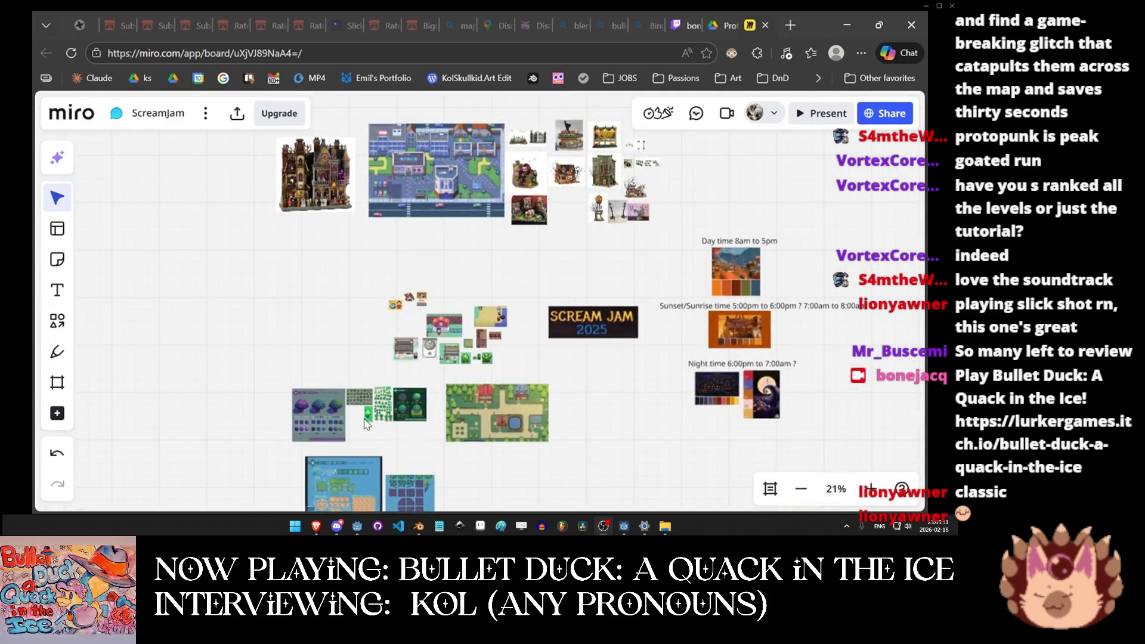
scroll(440, 423, down, 2)
ctrl+scroll(451, 453, up, 2)
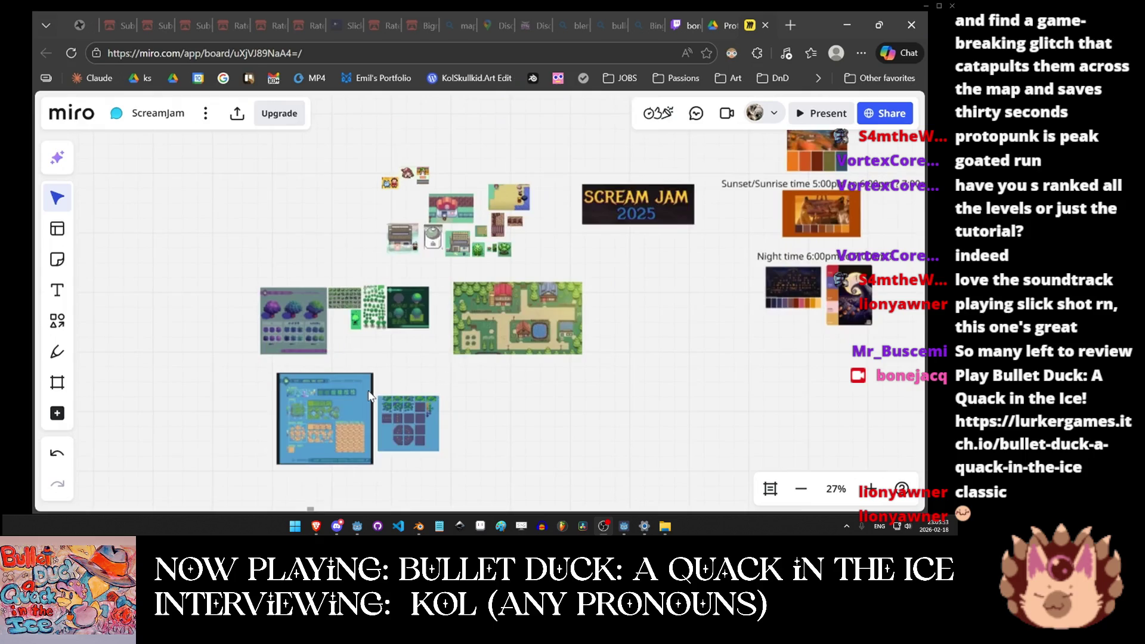
drag(429, 270, 372, 415)
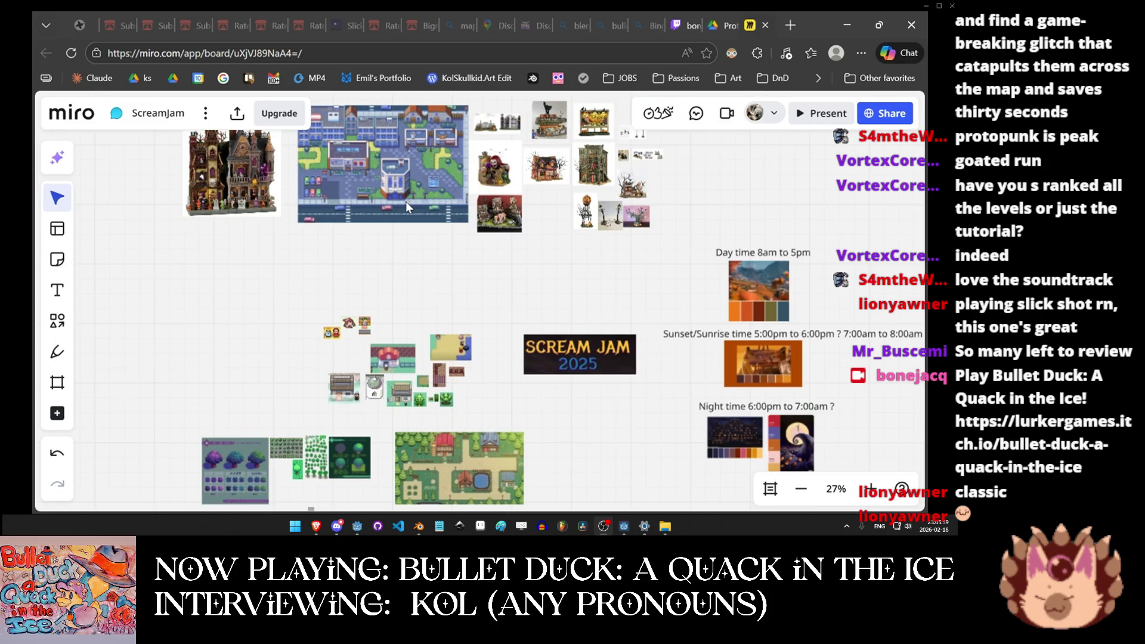
Pan to the BIGMODE, Visual References, Vespa and Kol, and Top Priority notes.
scroll(232, 364, down, 3)
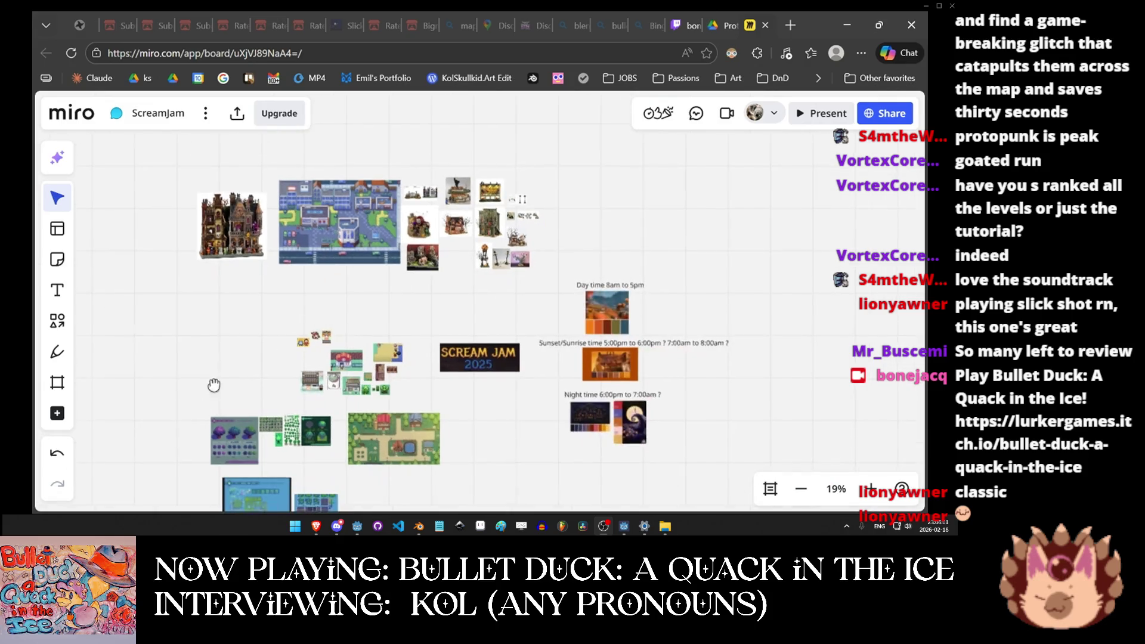
drag(214, 385, 445, 207)
scroll(382, 334, down, 2)
drag(376, 368, 541, 201)
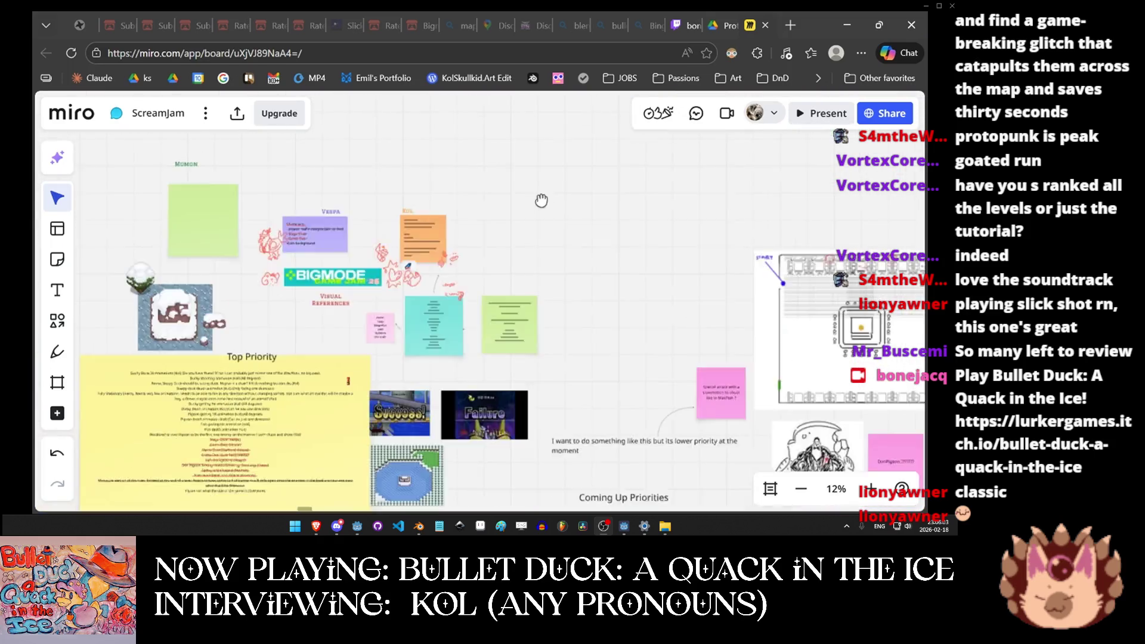
scroll(541, 201, up, 2)
scroll(525, 226, up, 2)
mouse_move(399, 205)
mouse_down()
mouse_move(518, 245)
mouse_move(462, 330)
mouse_move(431, 350)
mouse_move(405, 354)
mouse_move(338, 323)
mouse_move(332, 293)
mouse_move(358, 320)
mouse_move(354, 335)
mouse_up()
scroll(333, 293, up, 1)
scroll(373, 285, down, 1)
scroll(358, 320, up, 2)
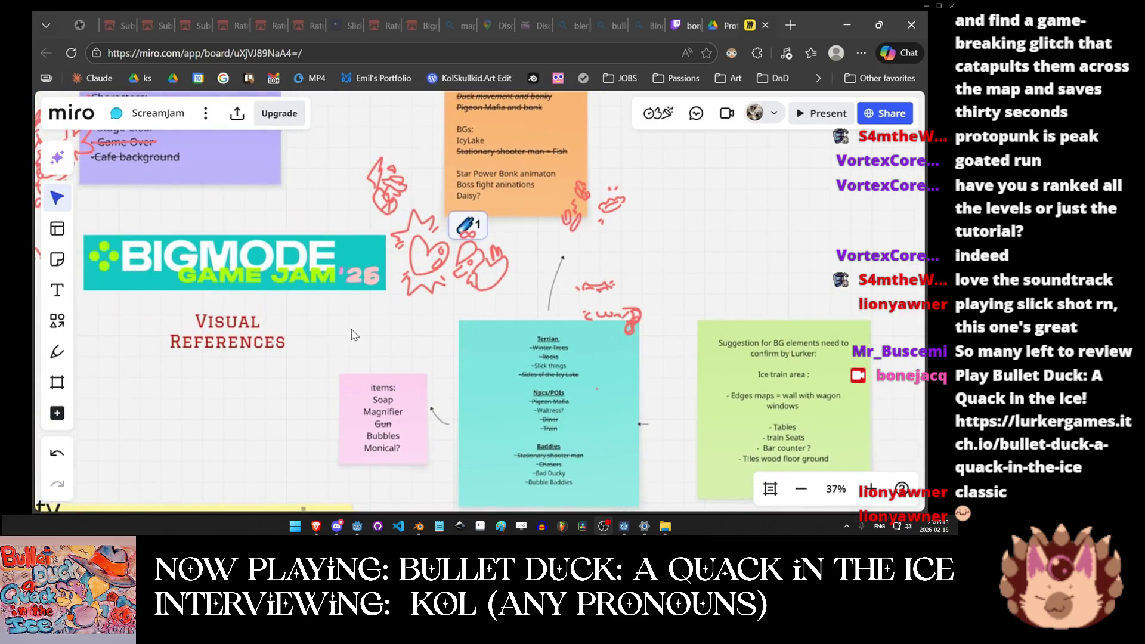
drag(335, 332, 416, 392)
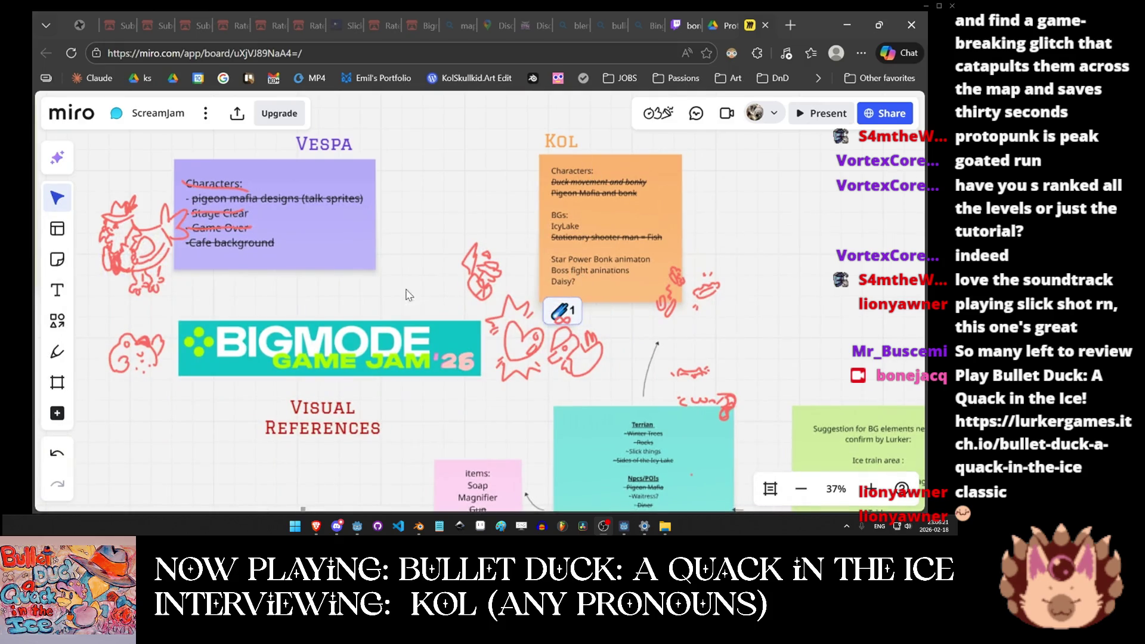
mouse_move(347, 319)
mouse_down()
mouse_move(451, 214)
mouse_move(643, 246)
mouse_move(758, 218)
mouse_move(816, 144)
mouse_up()
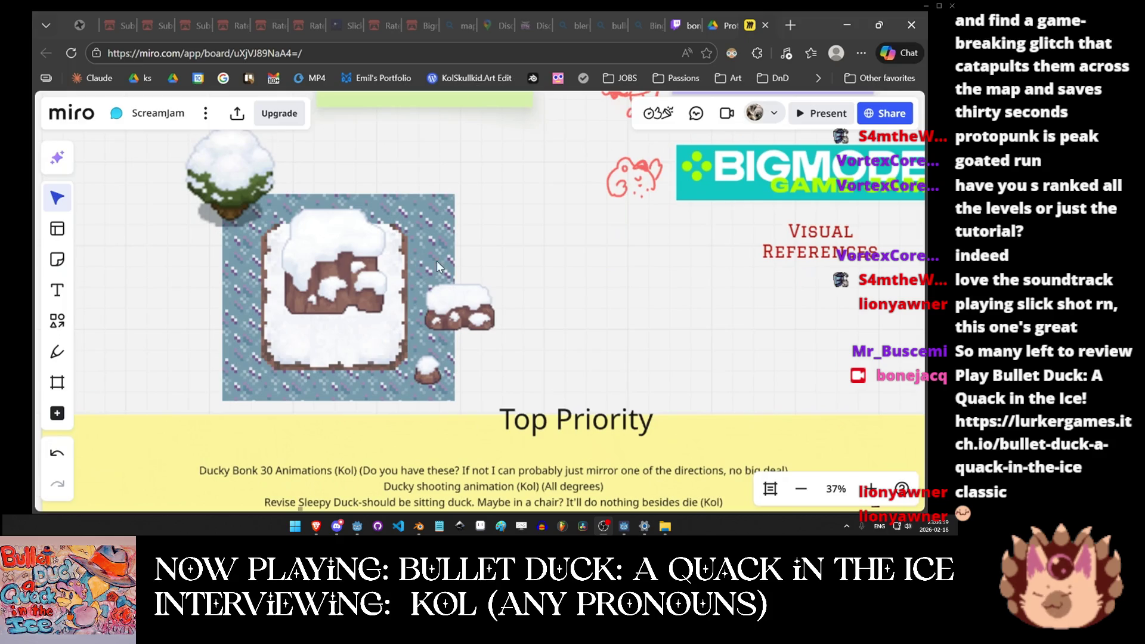
Pan down past the Top Priority list to the FINAL STRETCH and Coming Up Priorities notes.
scroll(436, 260, down, 5)
scroll(432, 205, down, 5)
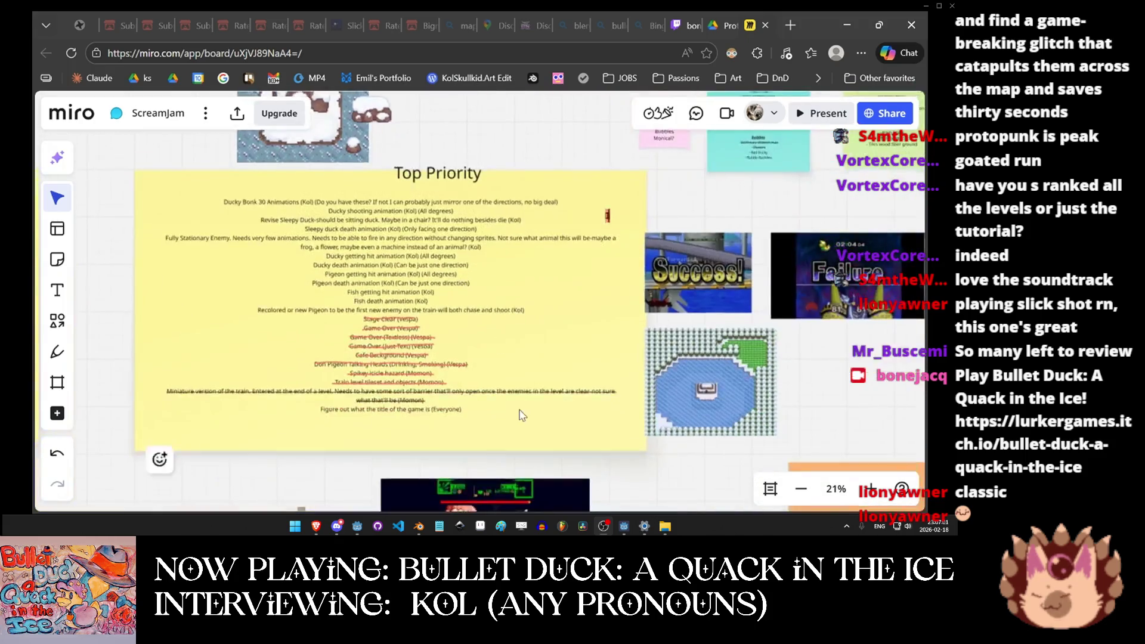
scroll(535, 243, right, 4)
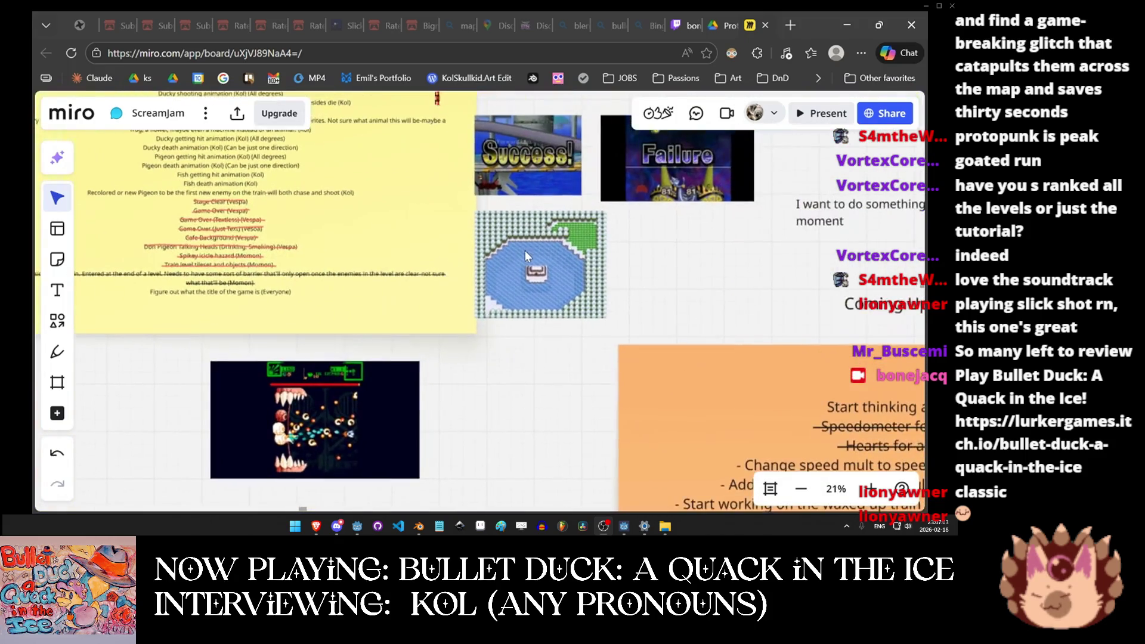
mouse_move(409, 243)
mouse_down()
mouse_move(404, 294)
mouse_move(427, 310)
mouse_move(442, 300)
mouse_move(437, 277)
mouse_move(440, 325)
mouse_move(394, 461)
mouse_up()
scroll(393, 460, left, 5)
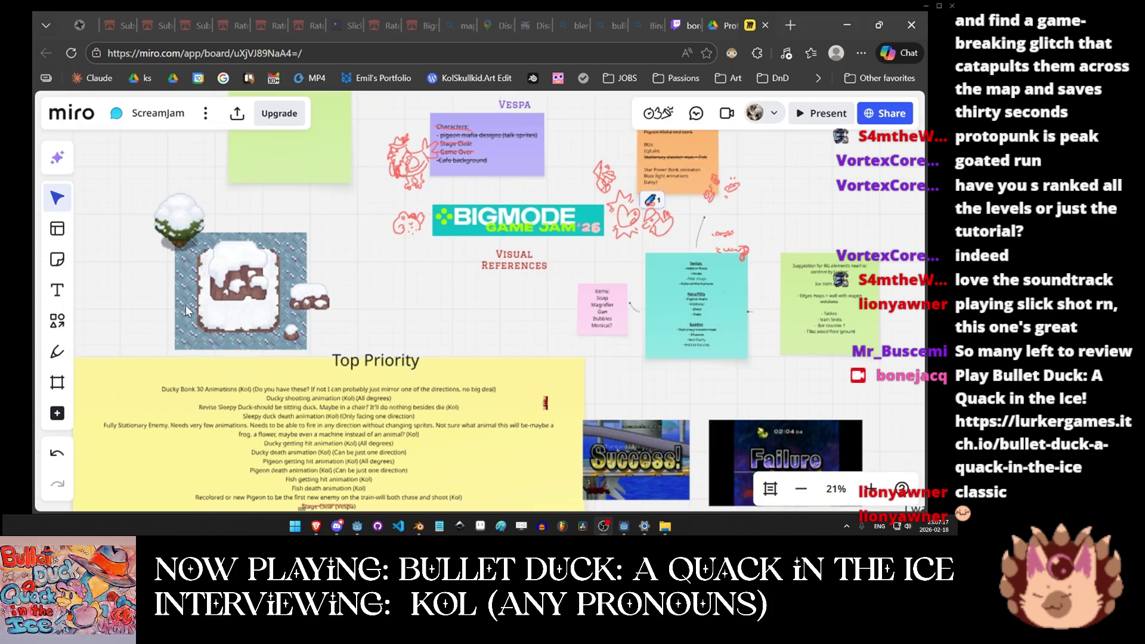
scroll(216, 357, down, 10)
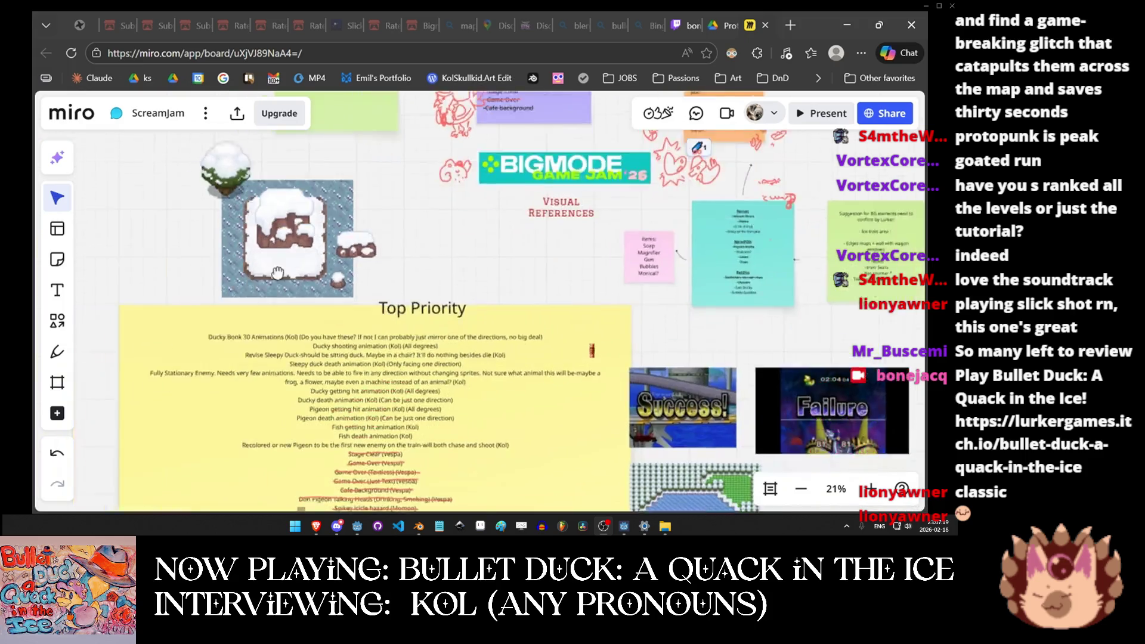
scroll(324, 340, left, 4)
scroll(327, 276, down, 4)
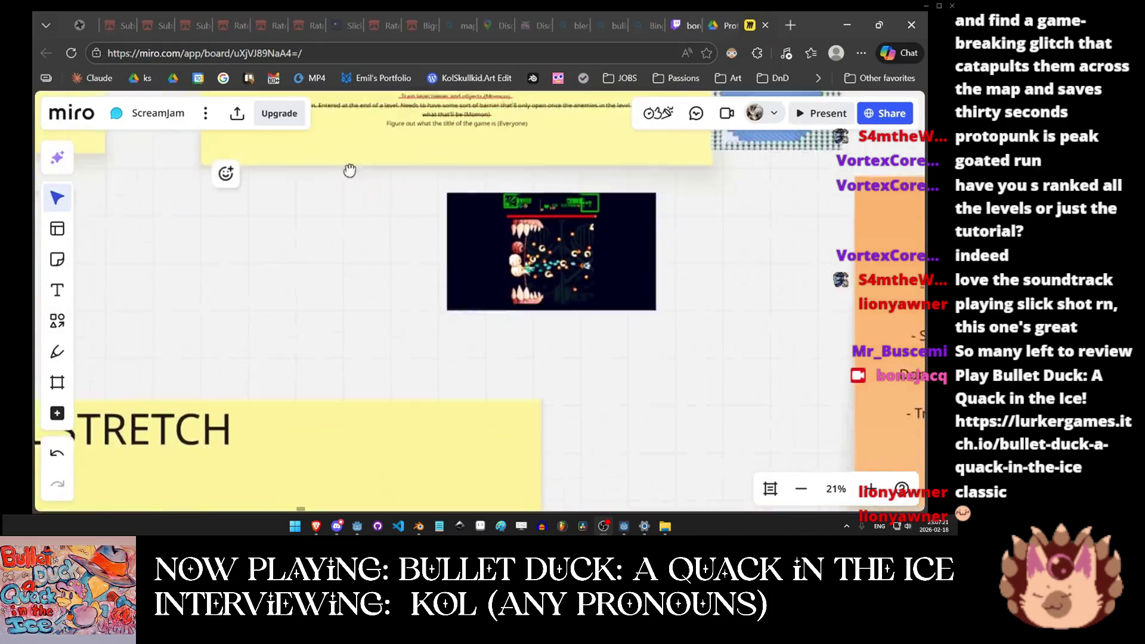
scroll(298, 387, down, 5)
scroll(334, 434, right, 15)
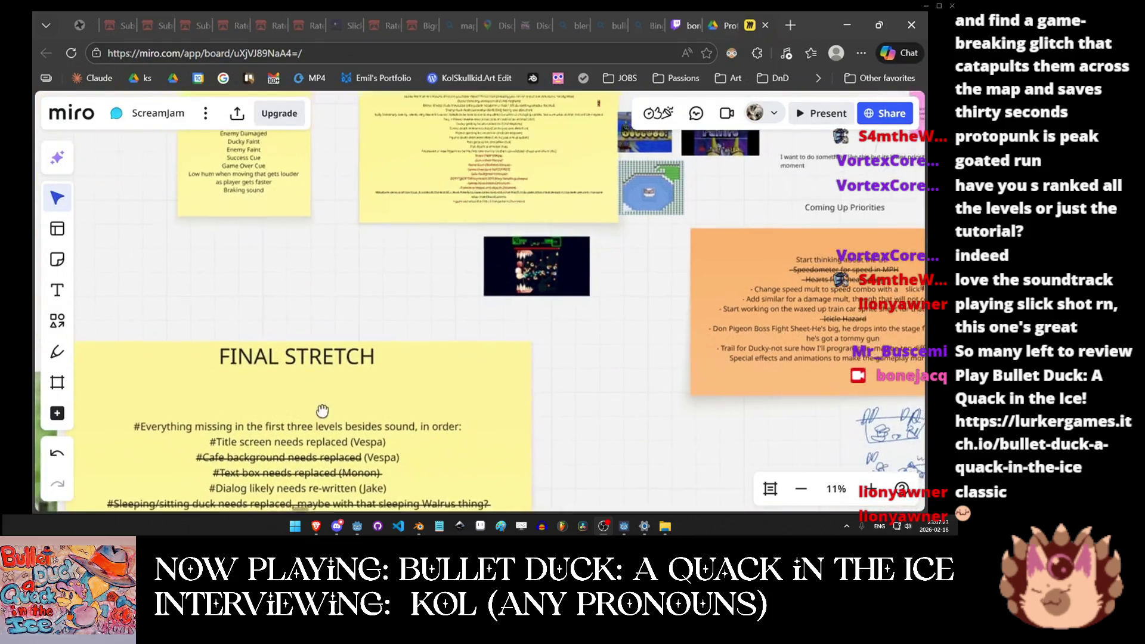
Pan past the duck sketches to the green important puns note.
scroll(462, 403, down, 7)
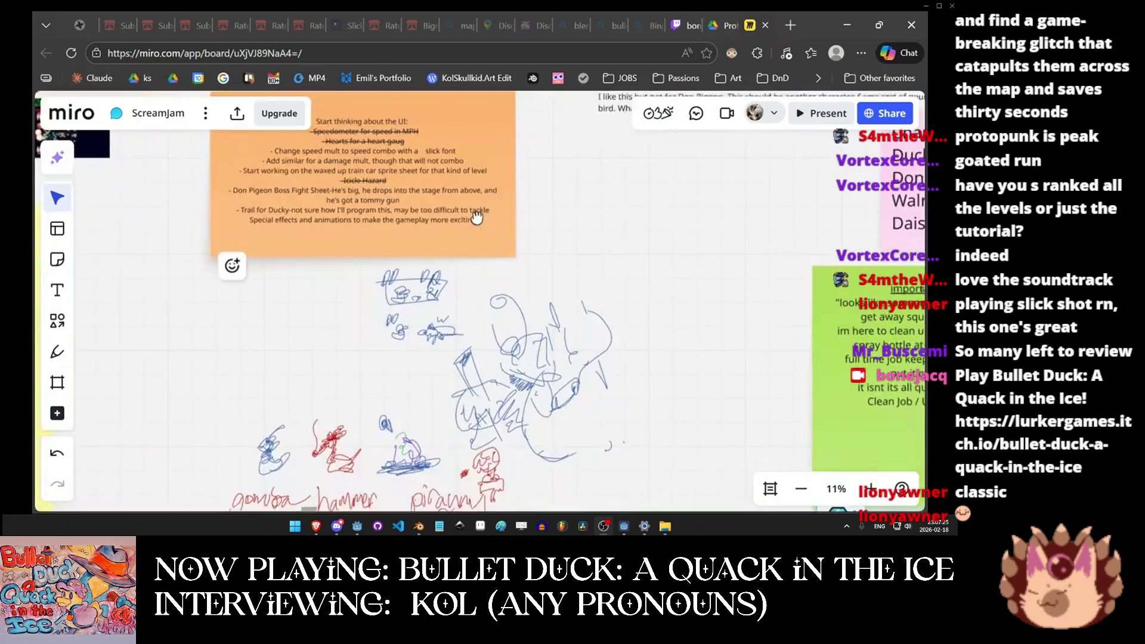
scroll(421, 285, down, 6)
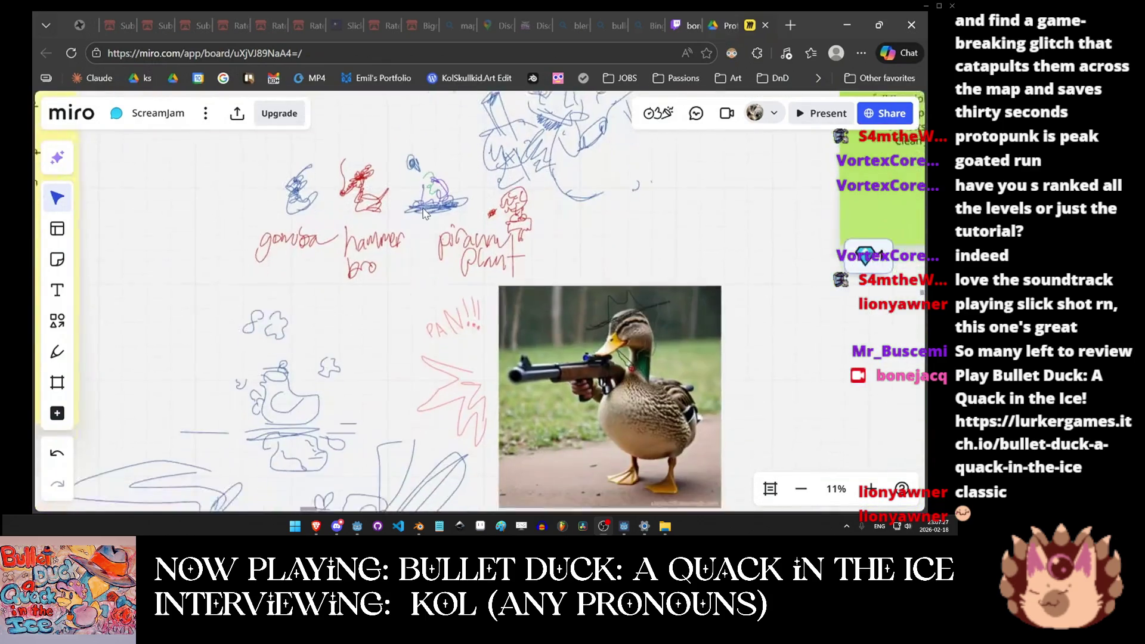
scroll(604, 403, down, 2)
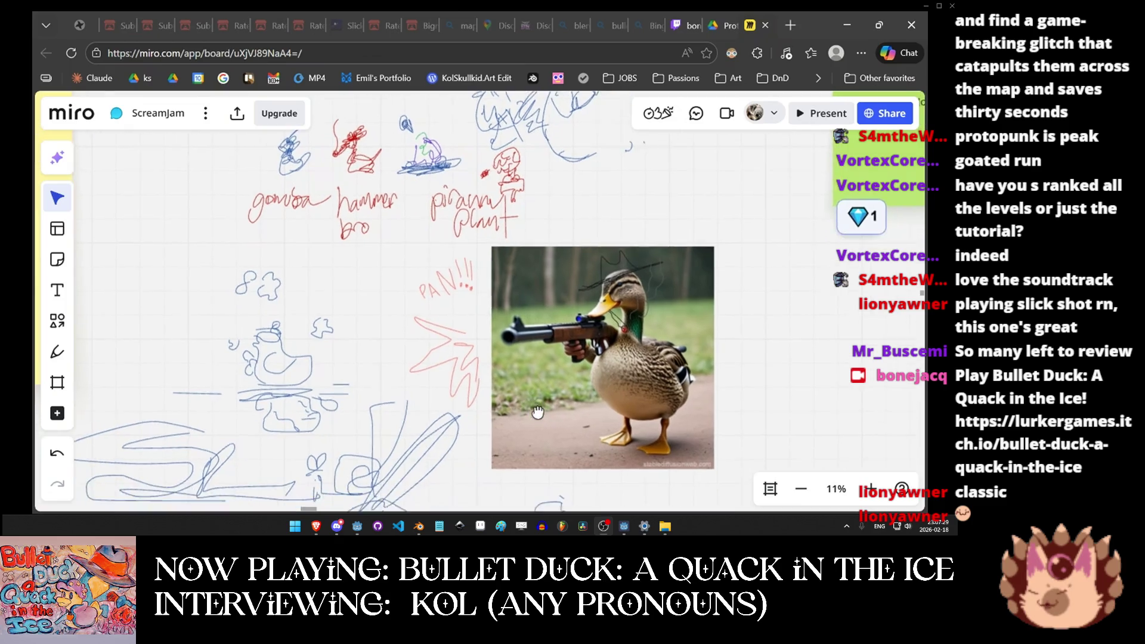
drag(564, 378, 565, 449)
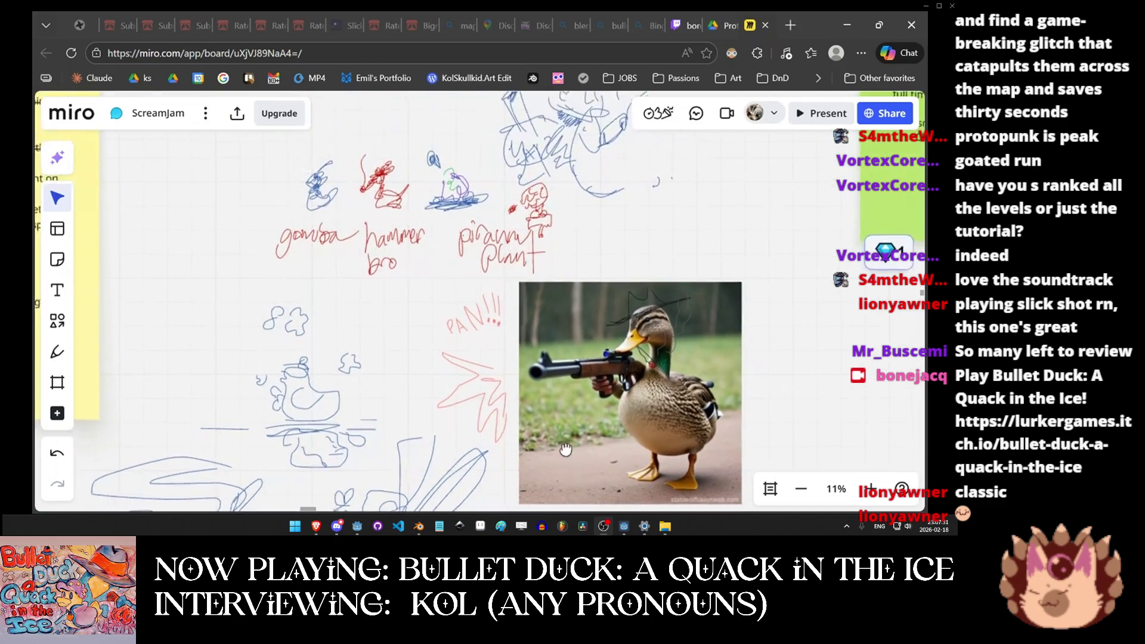
drag(452, 342, 391, 402)
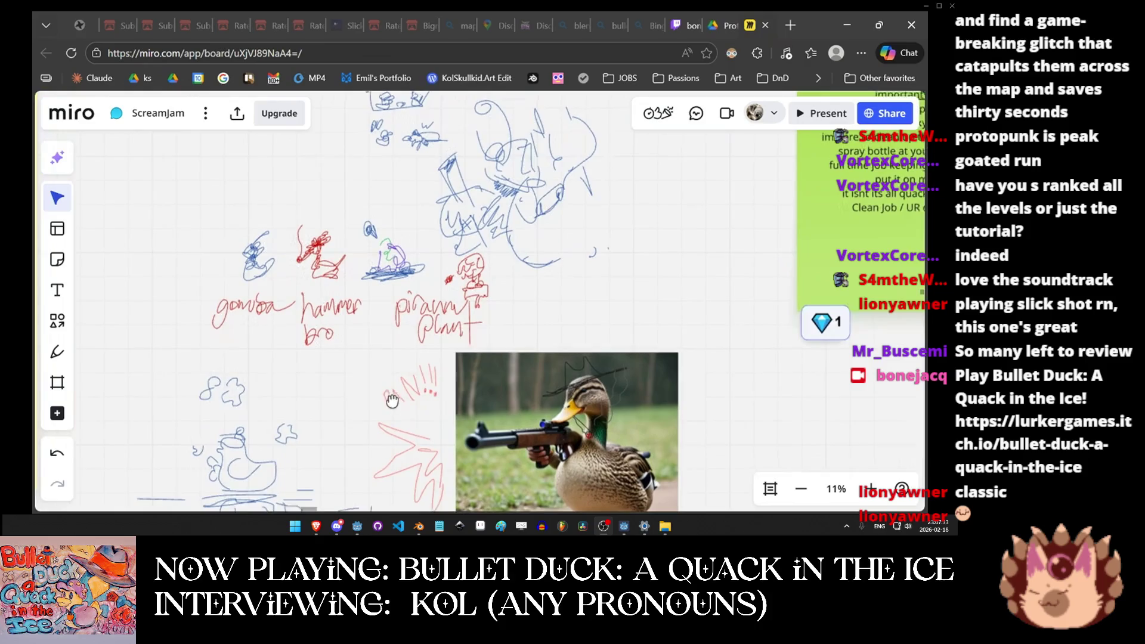
drag(606, 288, 492, 398)
scroll(493, 399, right, 10)
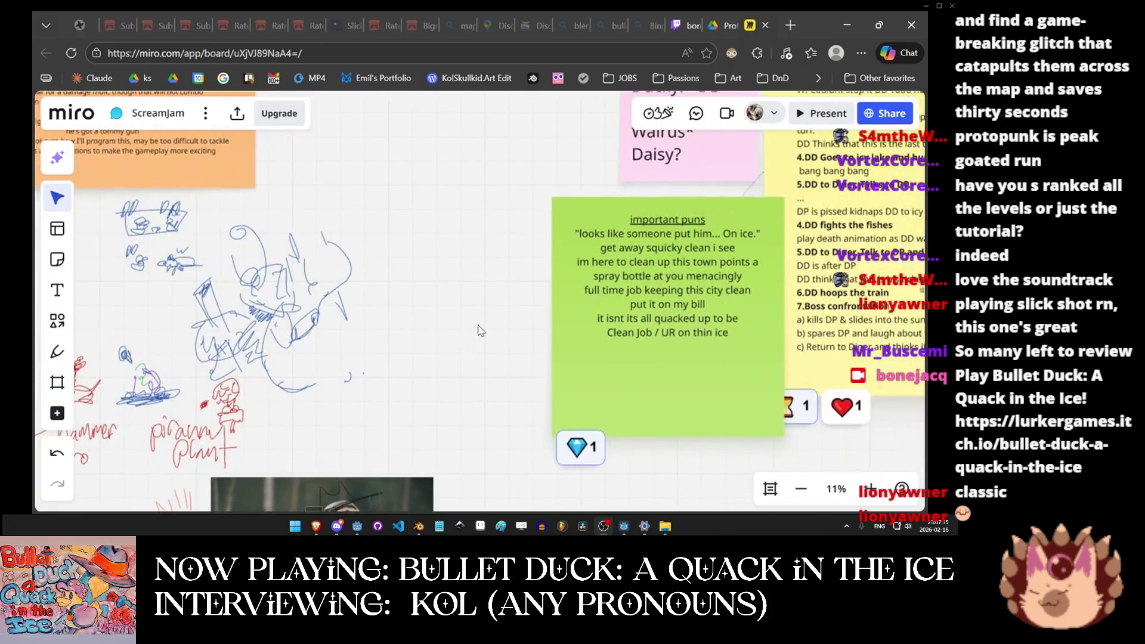
scroll(438, 299, right, 5)
scroll(379, 299, up, 3)
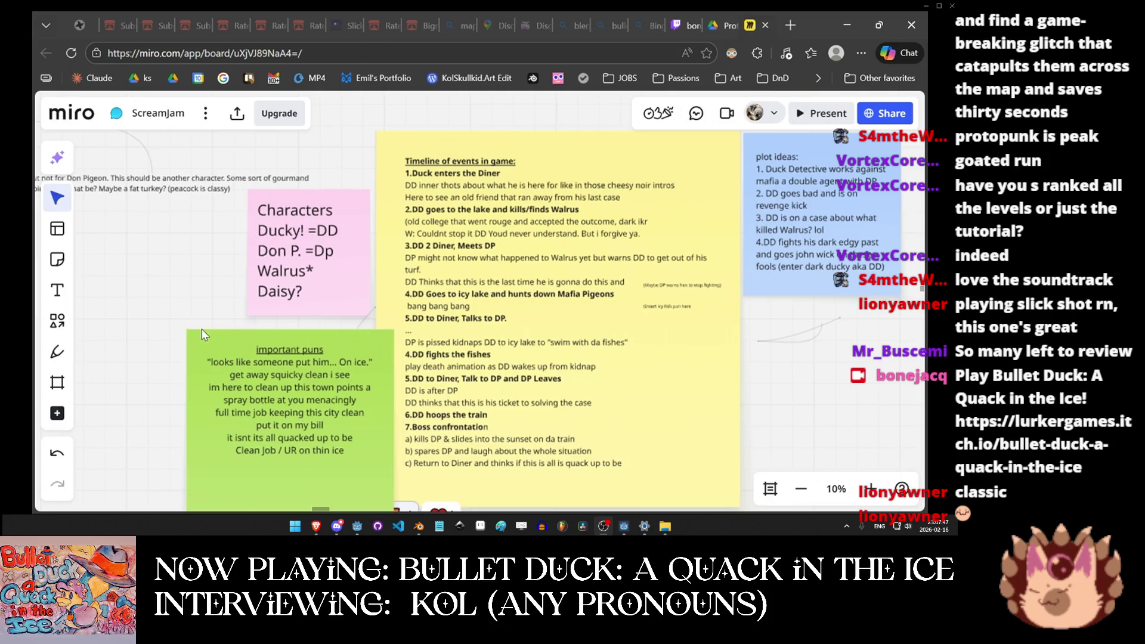
Pan across the story timeline and enemy doodles to the Bullet Duck note and noir posters.
mouse_move(201, 328)
mouse_down()
mouse_move(268, 275)
mouse_move(328, 274)
mouse_move(491, 202)
mouse_up()
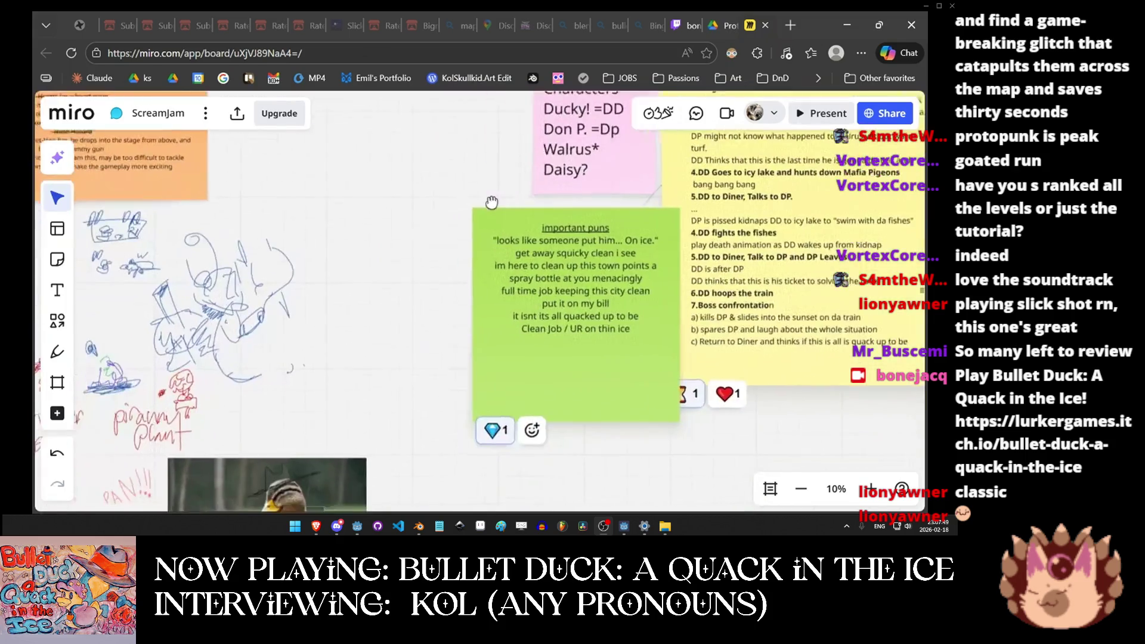
drag(339, 262, 512, 221)
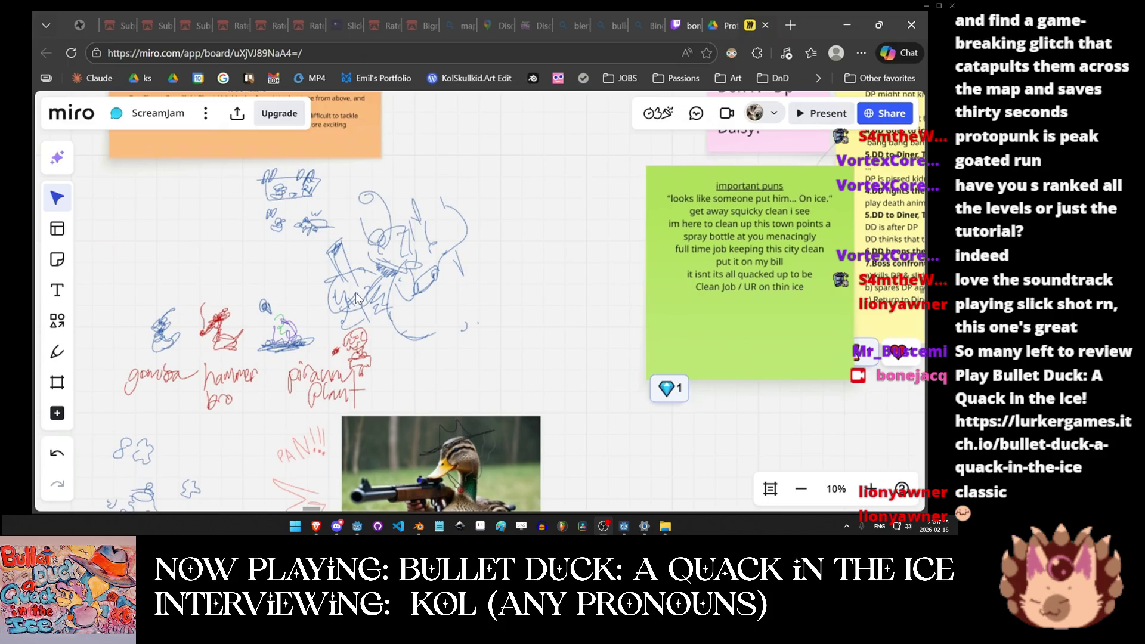
scroll(510, 173, up, 5)
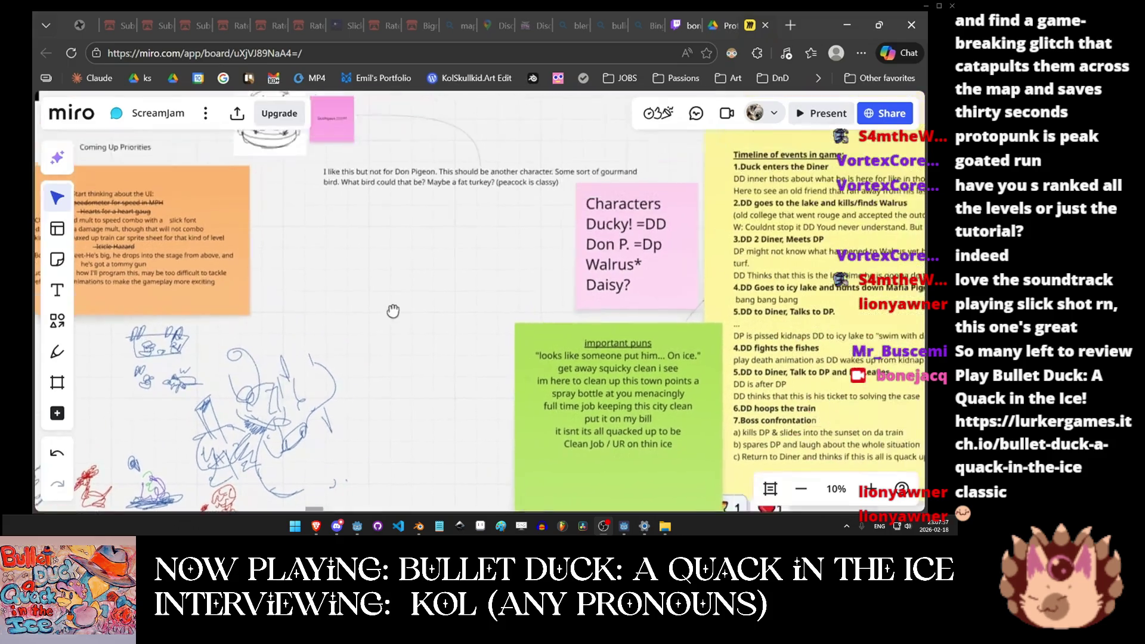
scroll(417, 387, down, 10)
scroll(427, 360, up, 10)
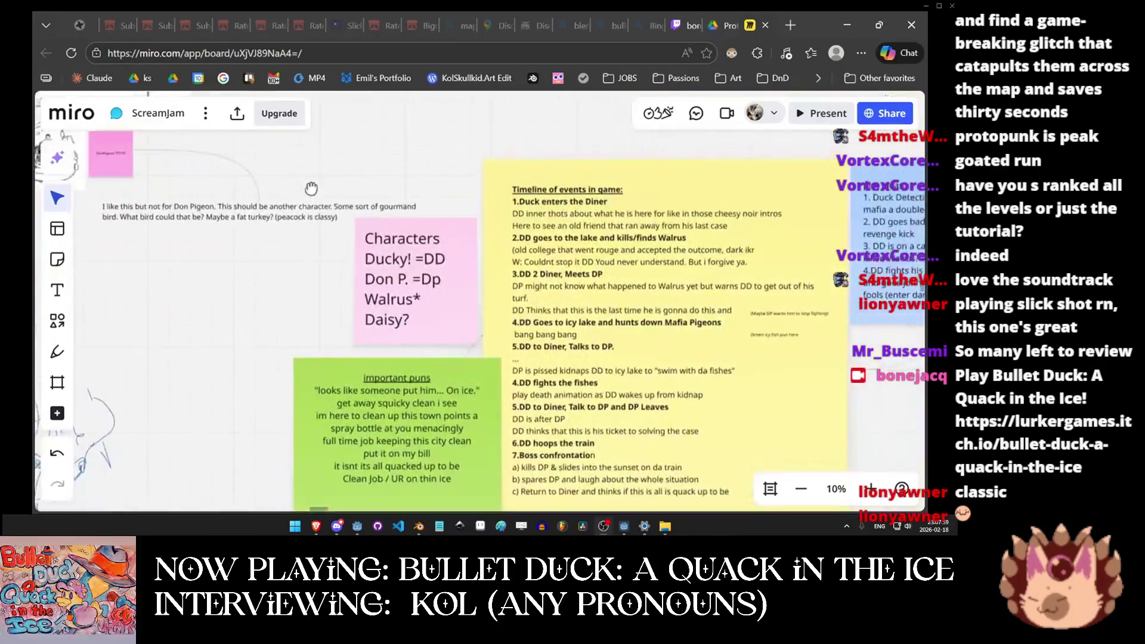
scroll(239, 322, up, 4)
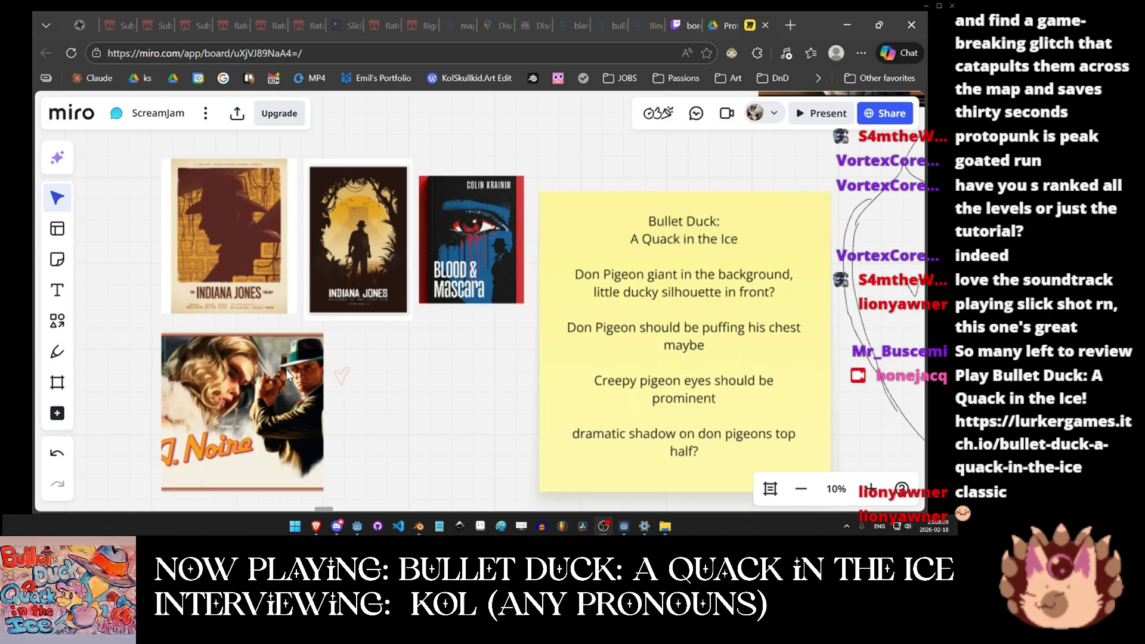
Pan past the pigeon cover mock-up and zoom the board out to 2%.
drag(394, 339, 295, 311)
scroll(296, 311, right, 10)
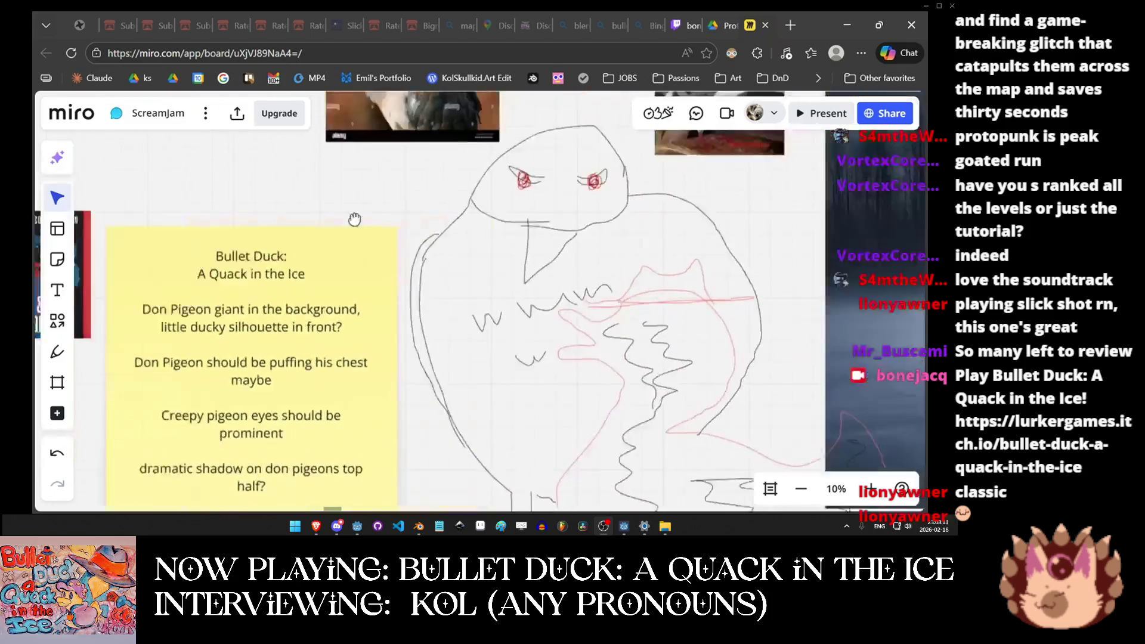
scroll(565, 391, right, 10)
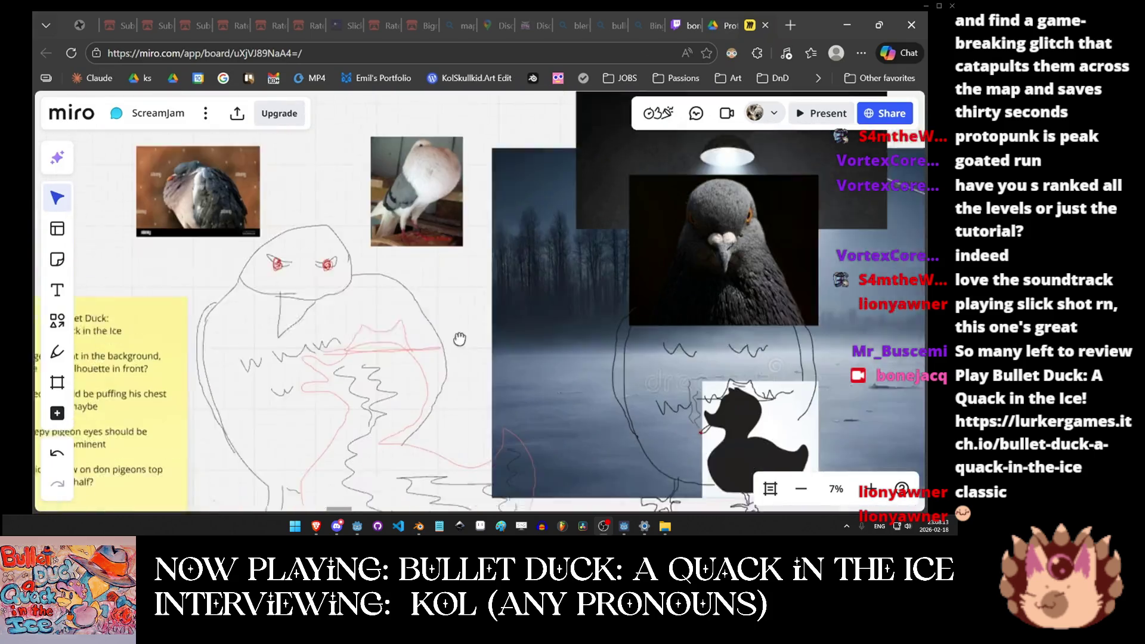
scroll(340, 370, down, 2)
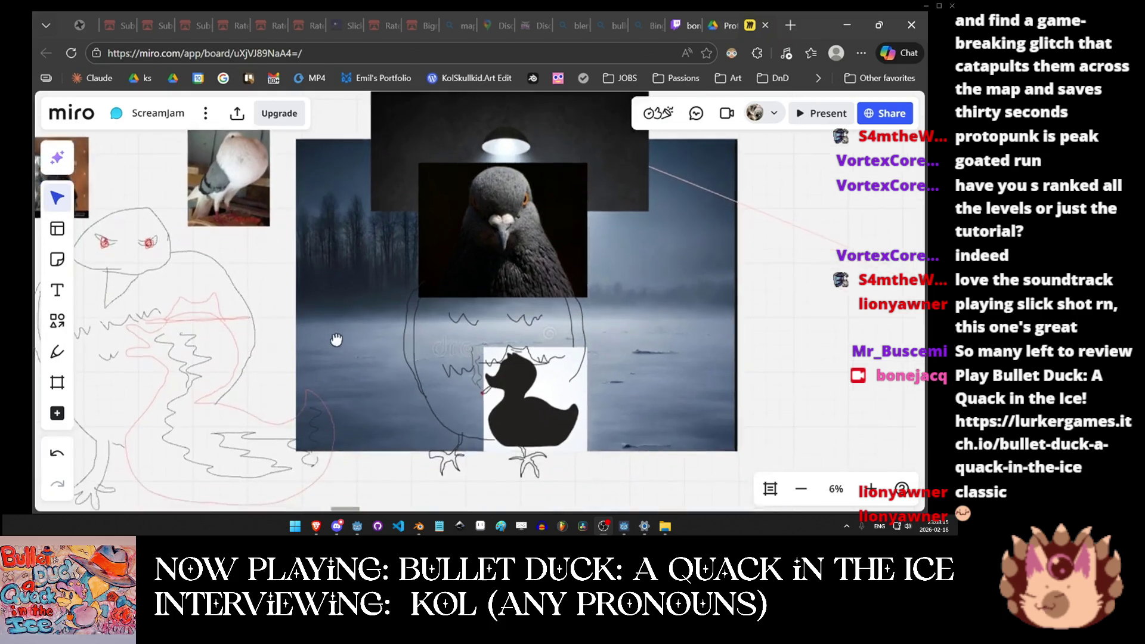
scroll(337, 344, down, 2)
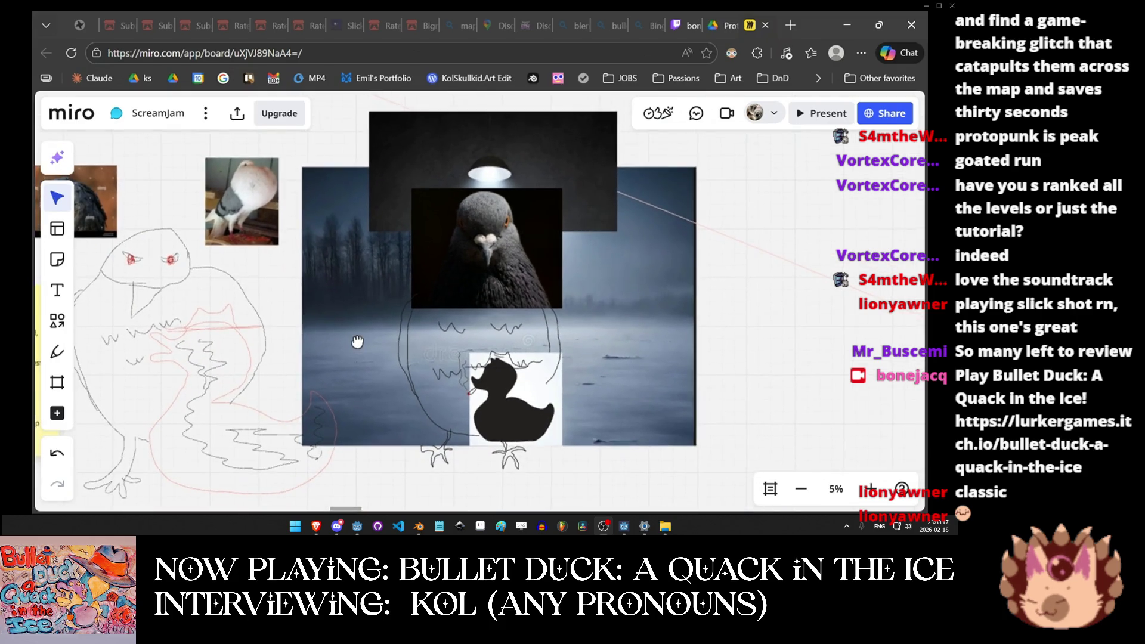
scroll(357, 341, up, 1)
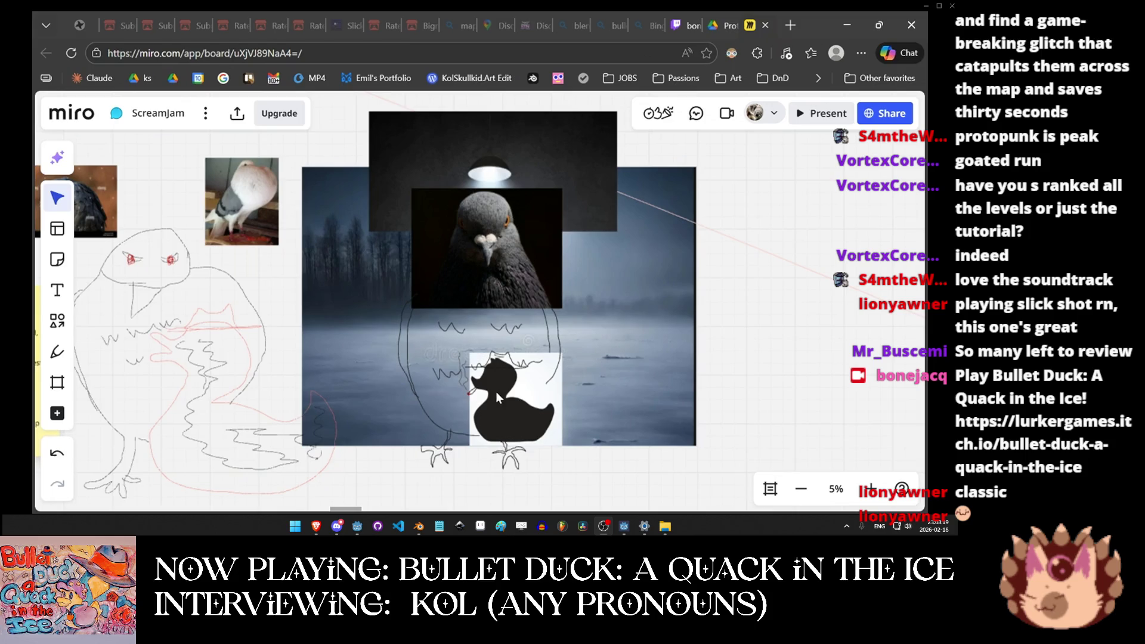
scroll(496, 391, up, 2)
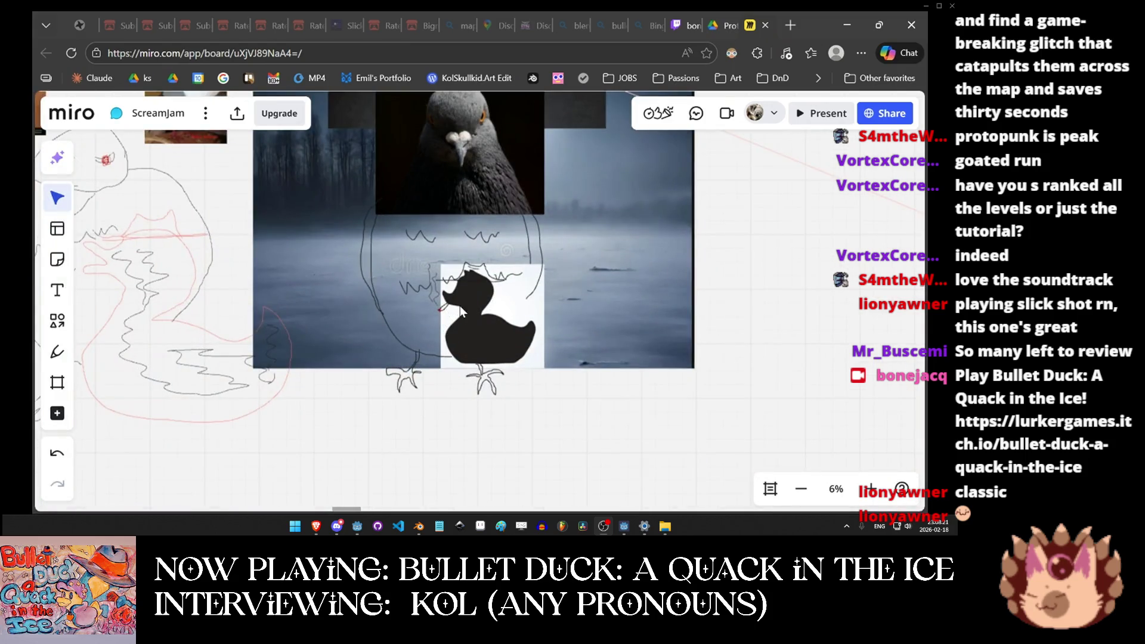
scroll(358, 307, down, 4)
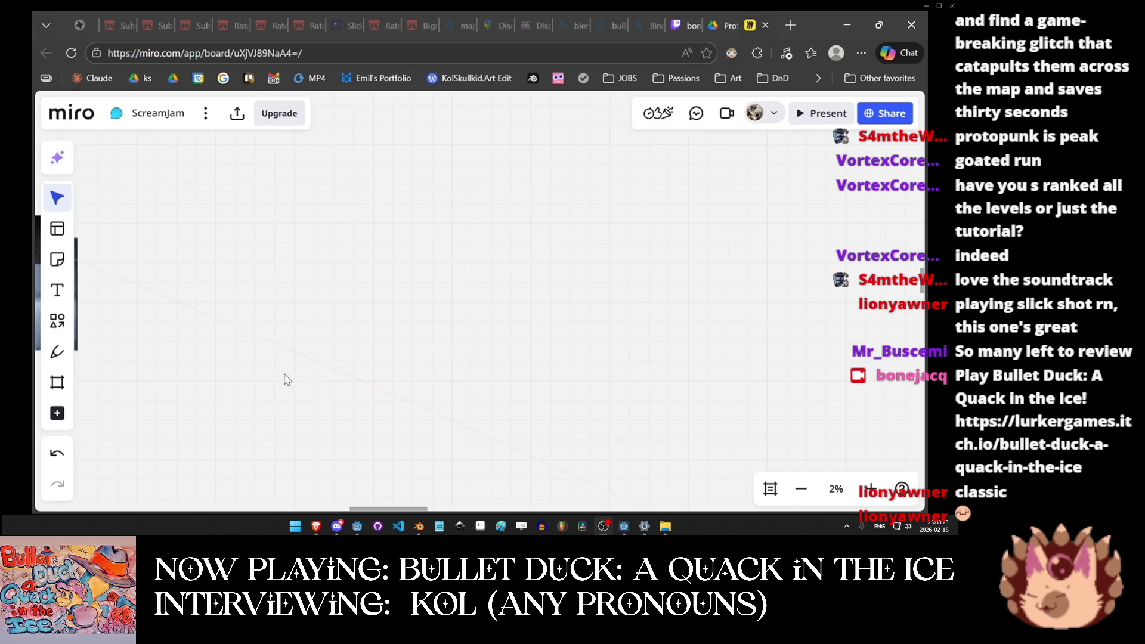
Zoom back to 5% and centre the FINAL STRETCH note beside the armed-pigeon photos.
mouse_move(286, 380)
mouse_down()
mouse_move(365, 325)
mouse_move(557, 313)
mouse_move(548, 240)
mouse_up()
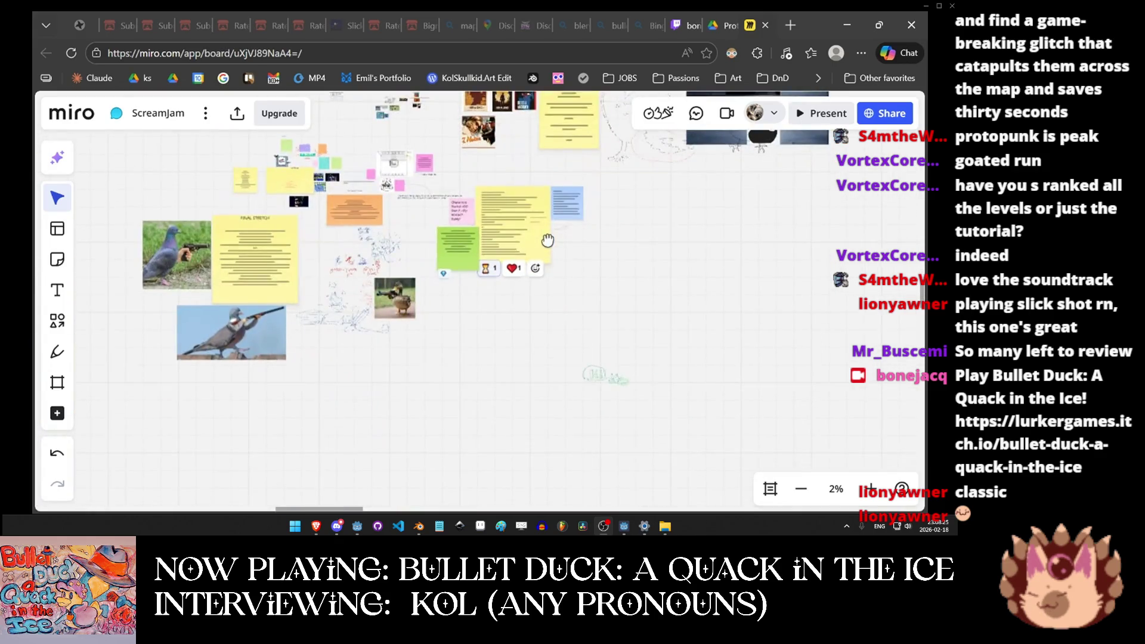
scroll(329, 356, up, 3)
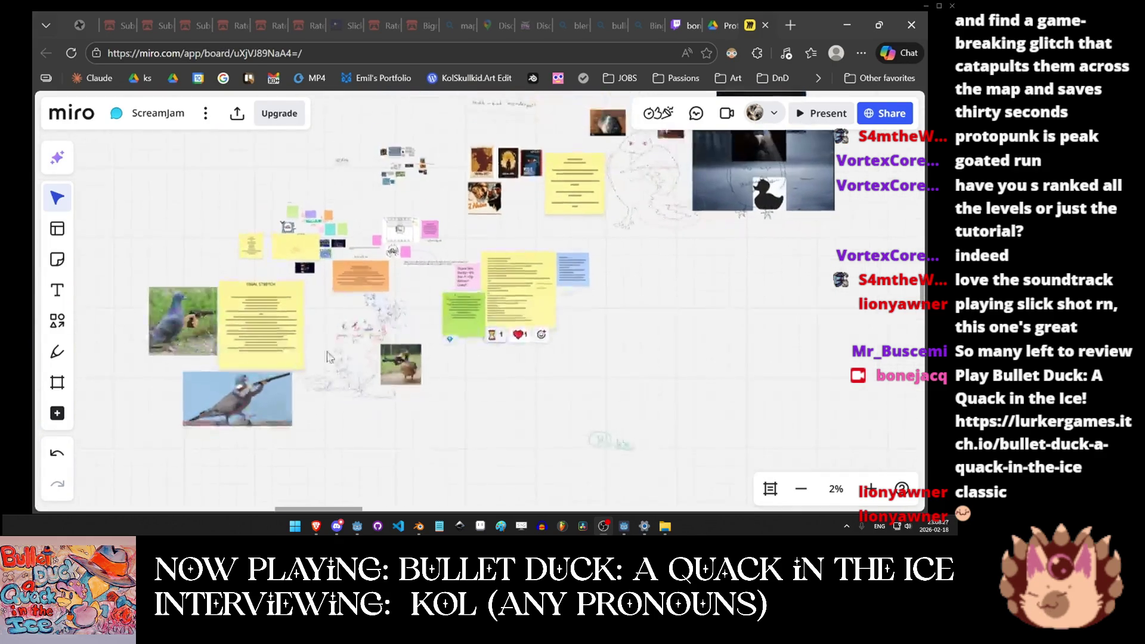
scroll(327, 356, up, 5)
drag(226, 384, 364, 375)
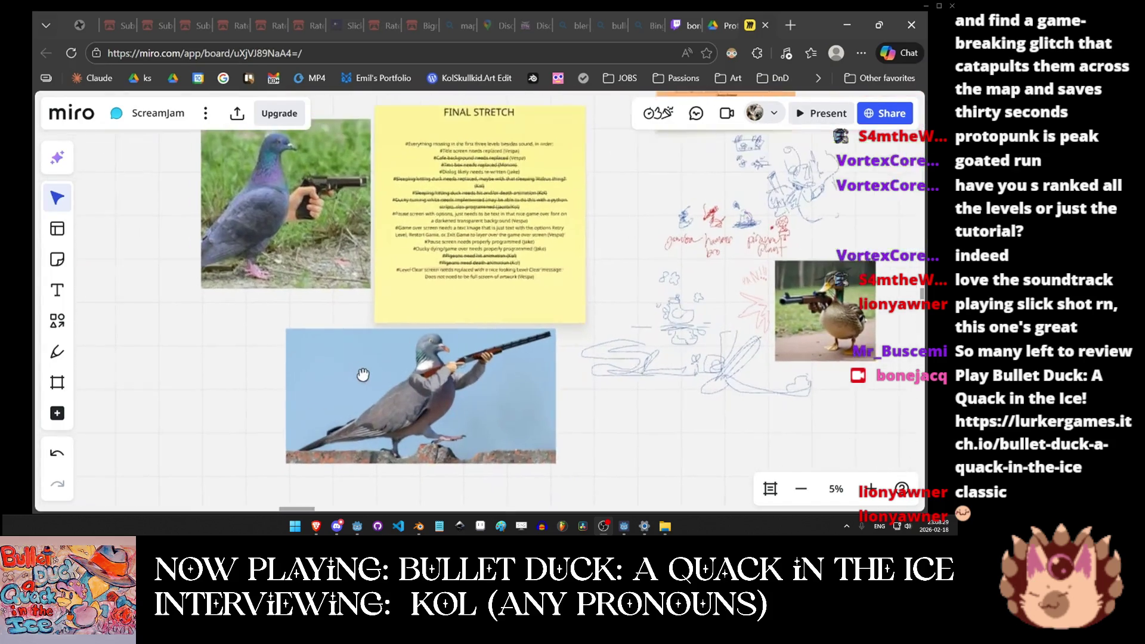
Zoom to 10% on the FINAL STRETCH task list, then pull back toward Top Priority.
scroll(364, 376, up, 3)
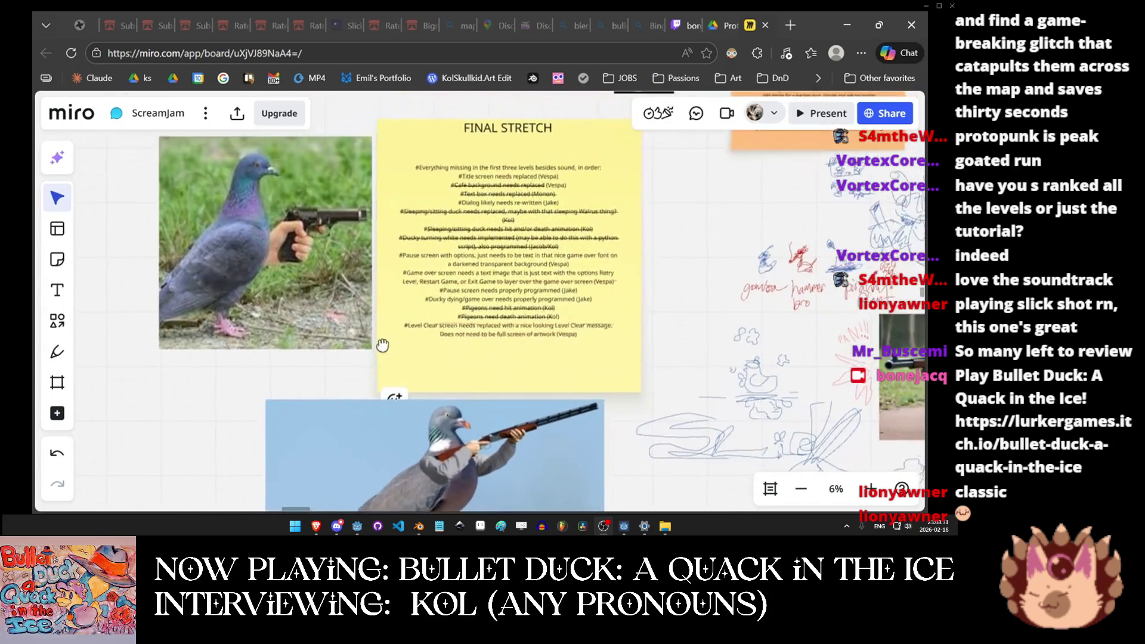
scroll(382, 345, up, 2)
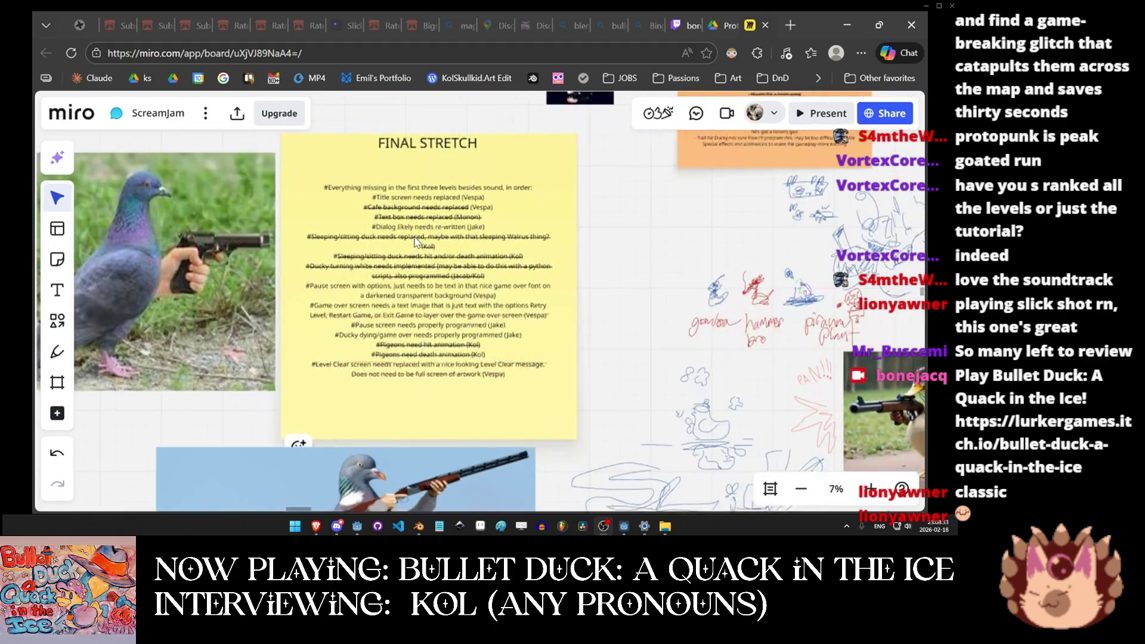
scroll(416, 242, up, 3)
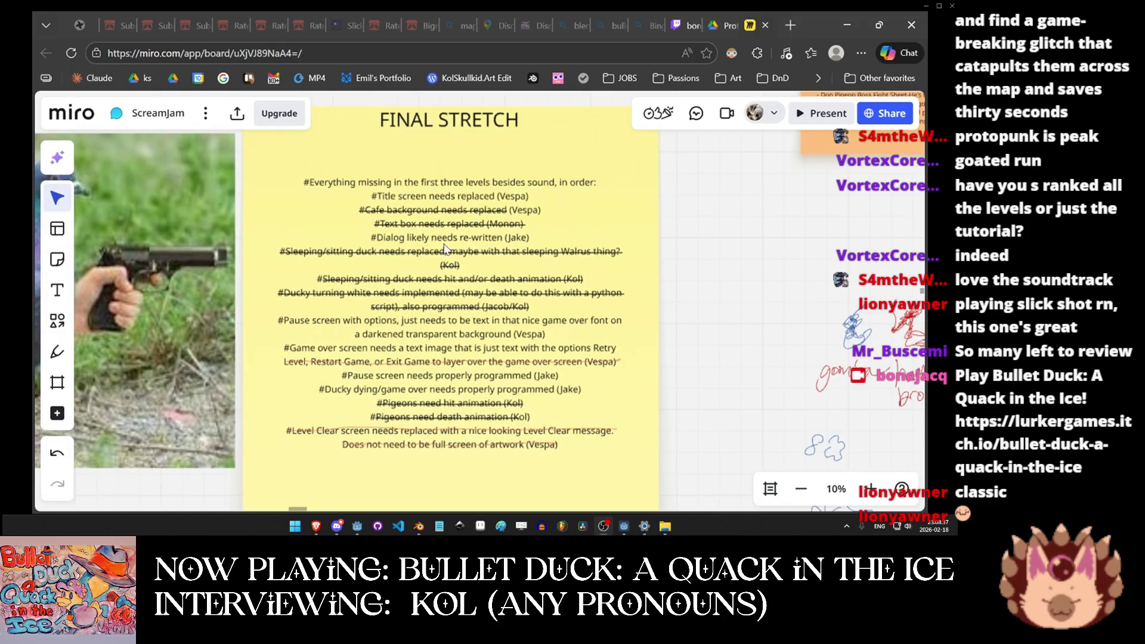
scroll(408, 199, left, 2)
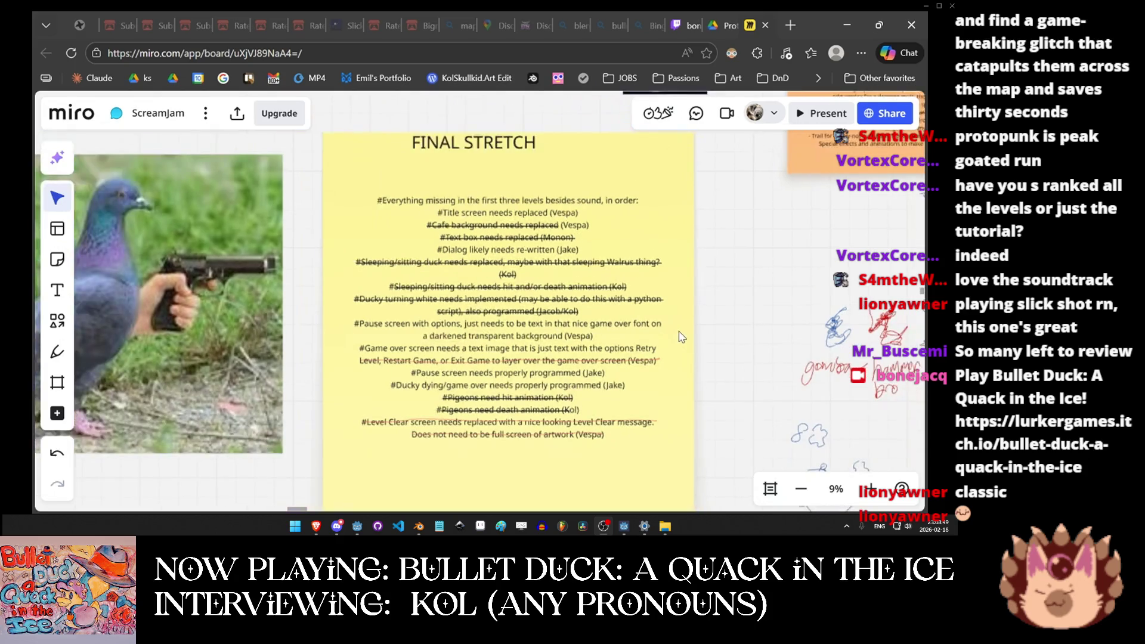
scroll(694, 321, down, 2)
scroll(597, 340, right, 3)
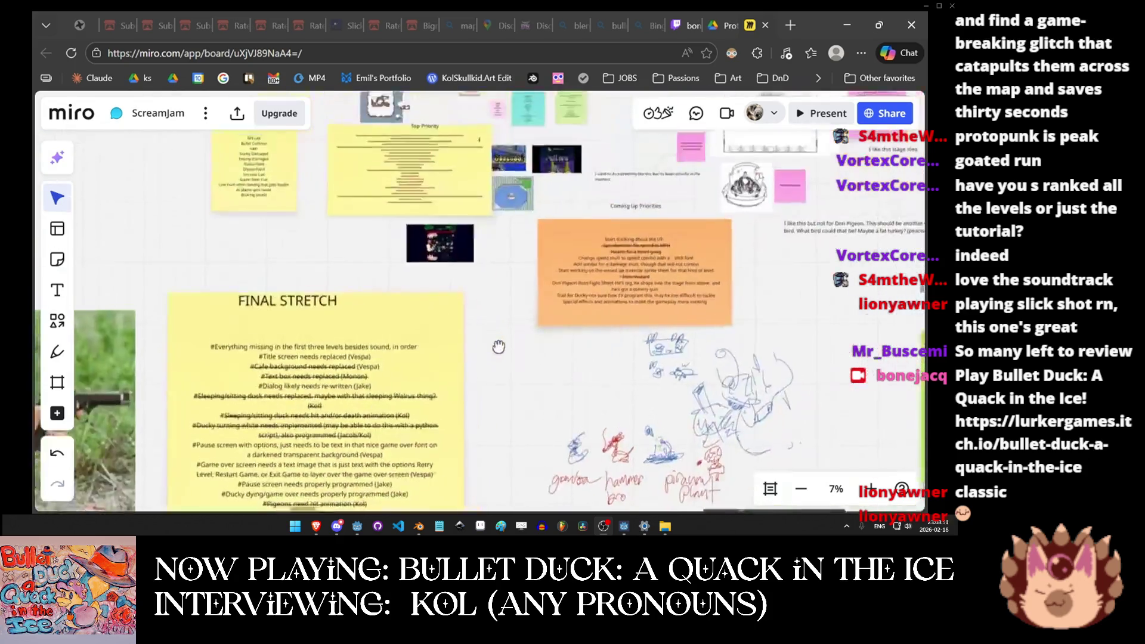
Zoom into the Top Priority note and bring the yellow task list into view.
scroll(487, 369, up, 3)
scroll(487, 369, up, 1)
scroll(537, 414, up, 2)
scroll(536, 413, left, 1)
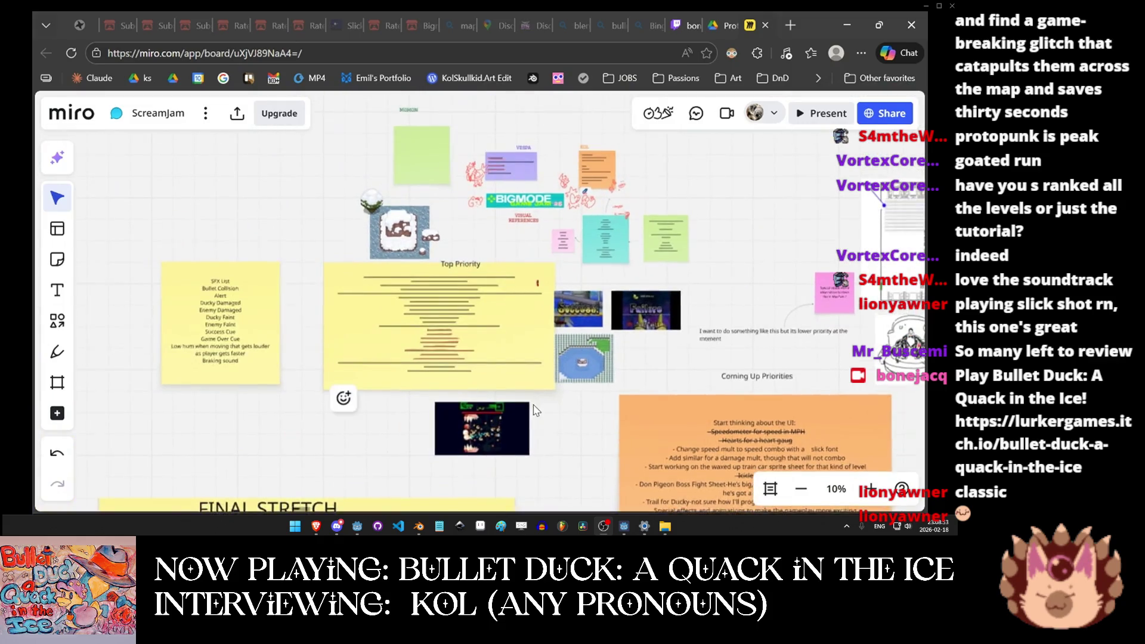
scroll(537, 410, up, 4)
scroll(422, 372, up, 2)
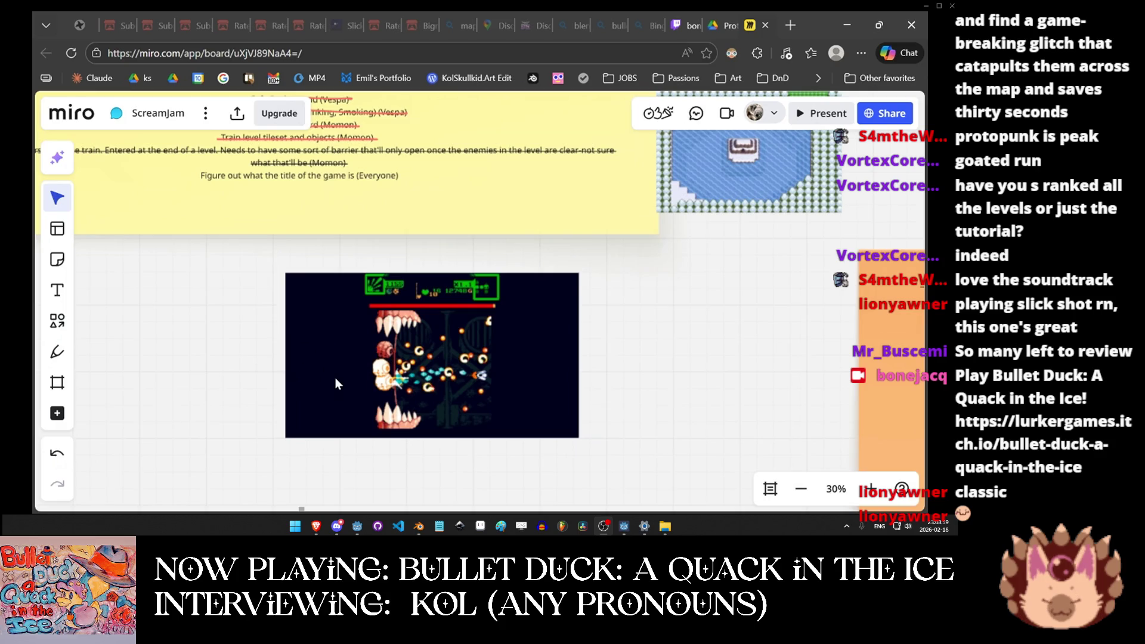
scroll(335, 378, up, 2)
scroll(431, 362, up, 2)
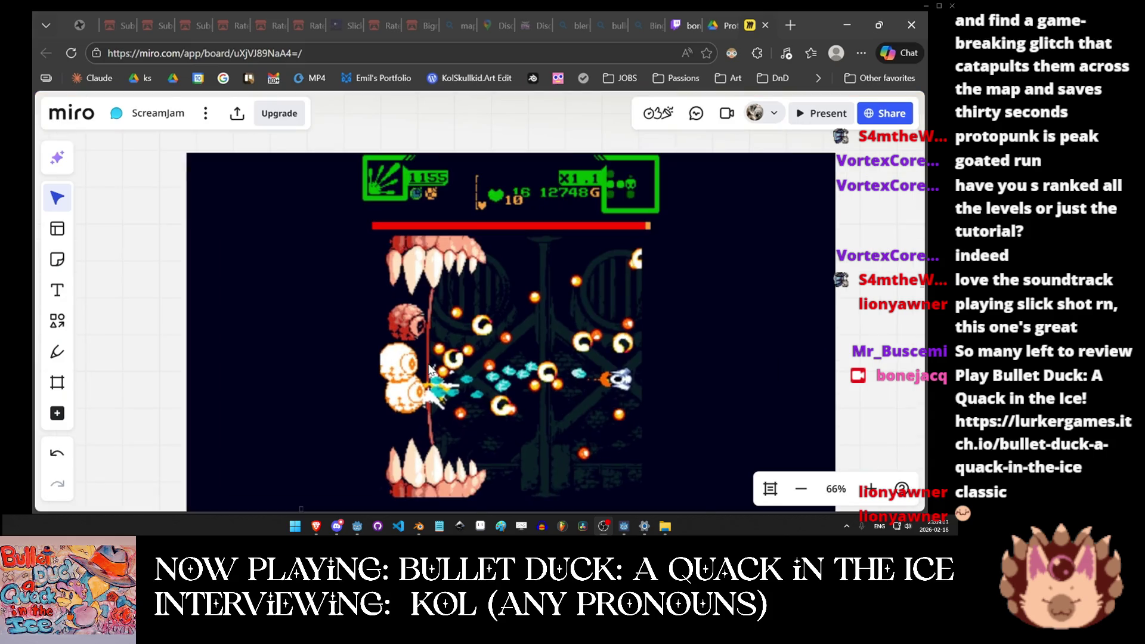
scroll(457, 278, down, 2)
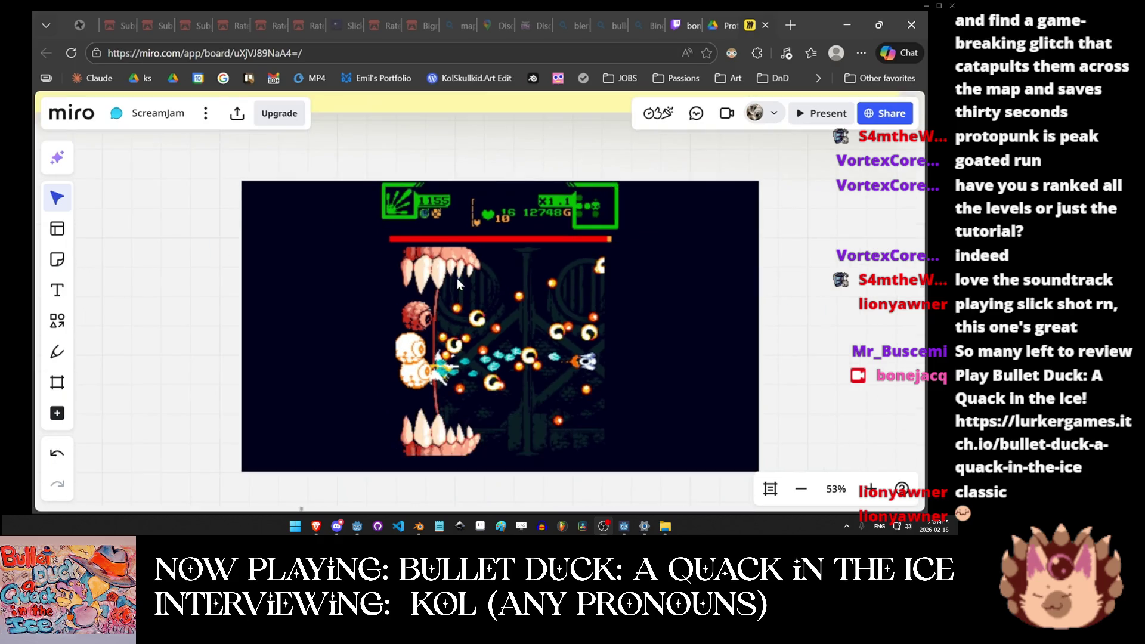
drag(493, 149, 487, 360)
scroll(487, 360, up, 5)
scroll(507, 361, down, 1)
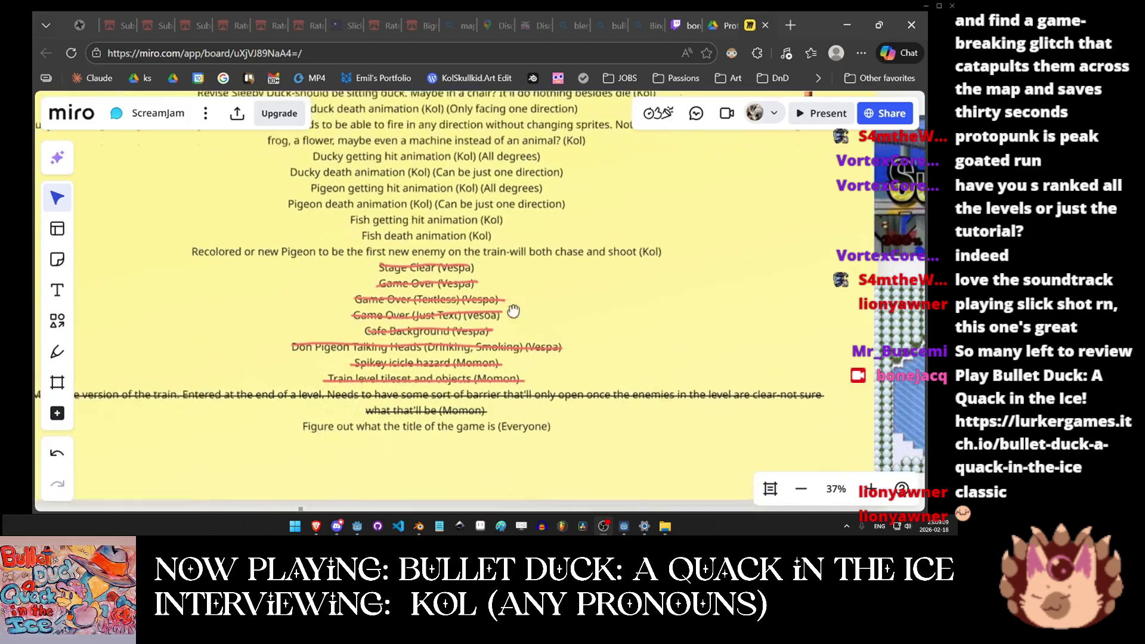
scroll(506, 361, down, 1)
scroll(531, 325, down, 2)
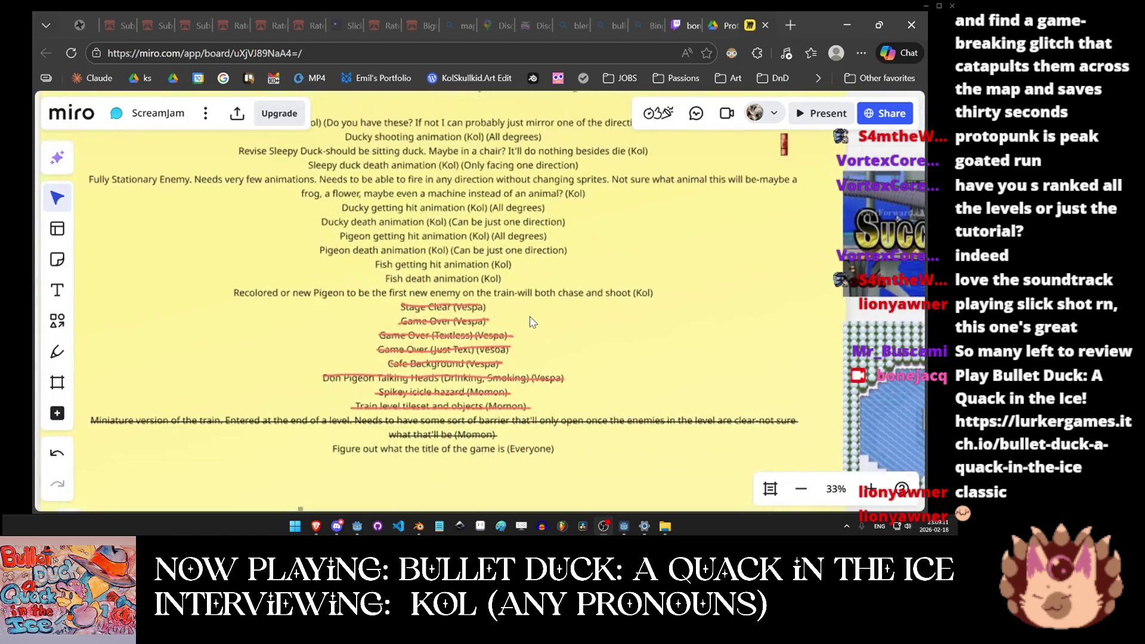
scroll(533, 323, down, 5)
View the Prototype_Feb3.zip file on Google Drive, then close it and return to the board.
scroll(464, 324, up, 3)
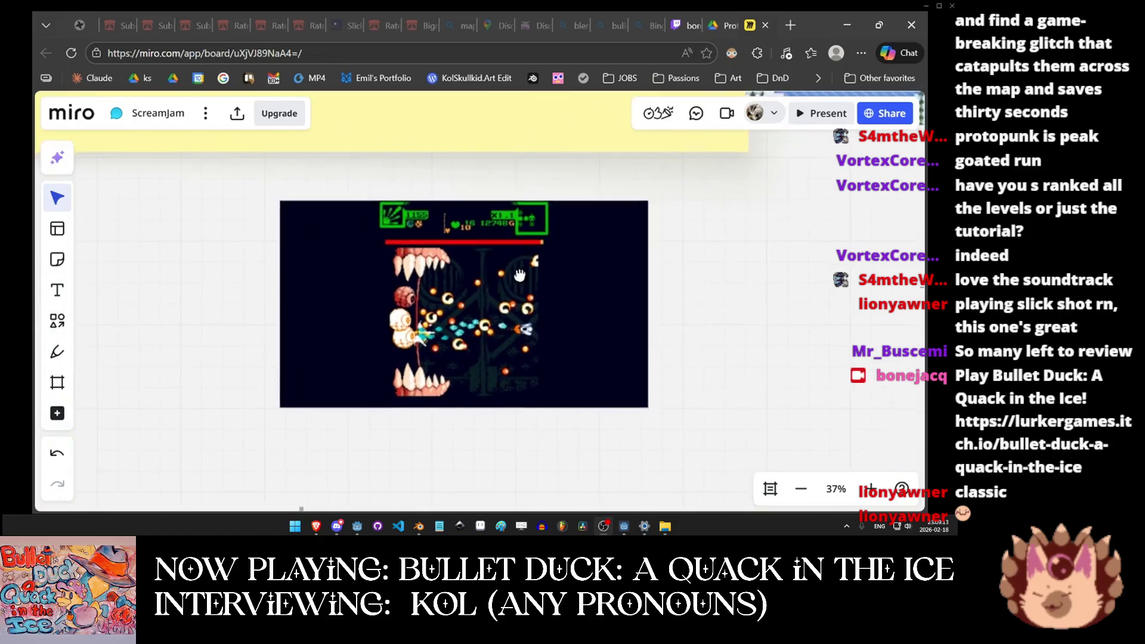
scroll(463, 318, up, 4)
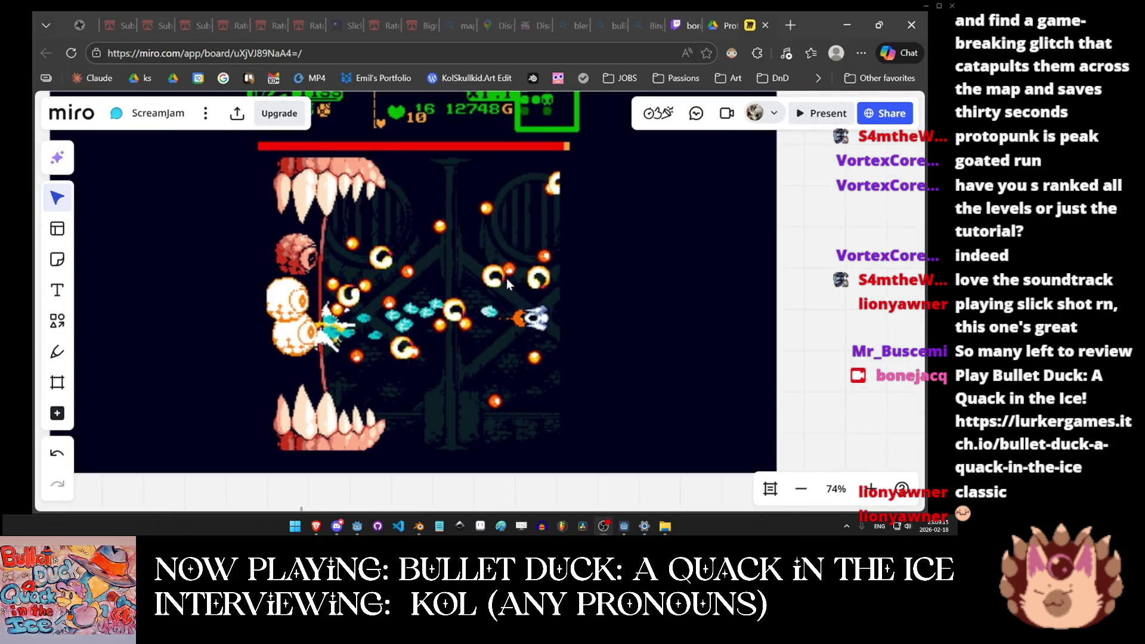
scroll(512, 275, down, 7)
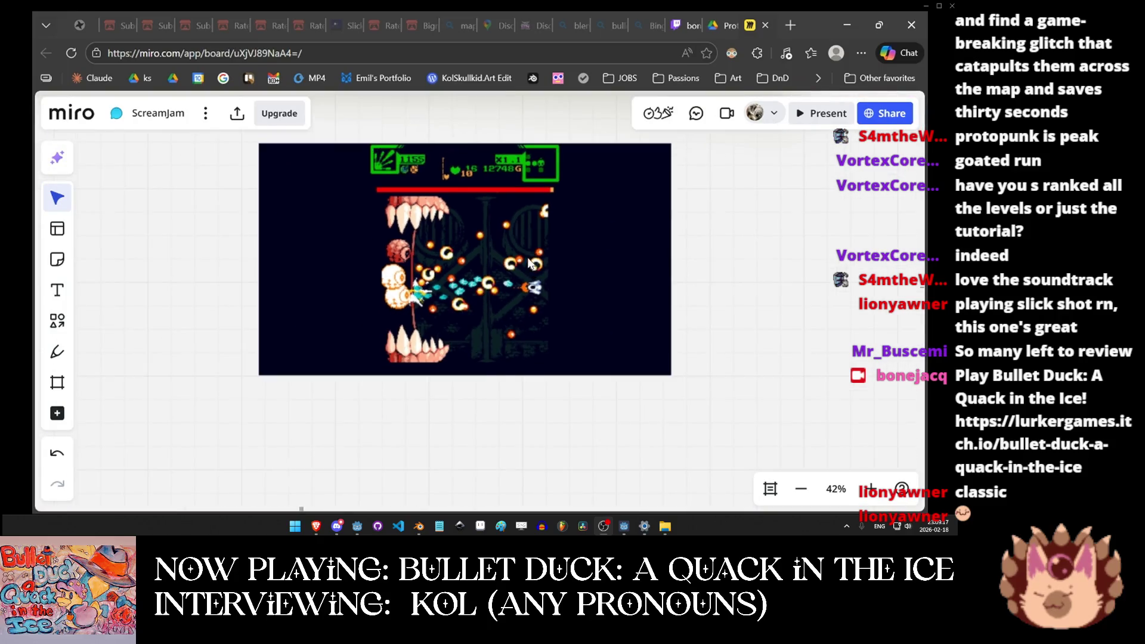
scroll(488, 222, up, 5)
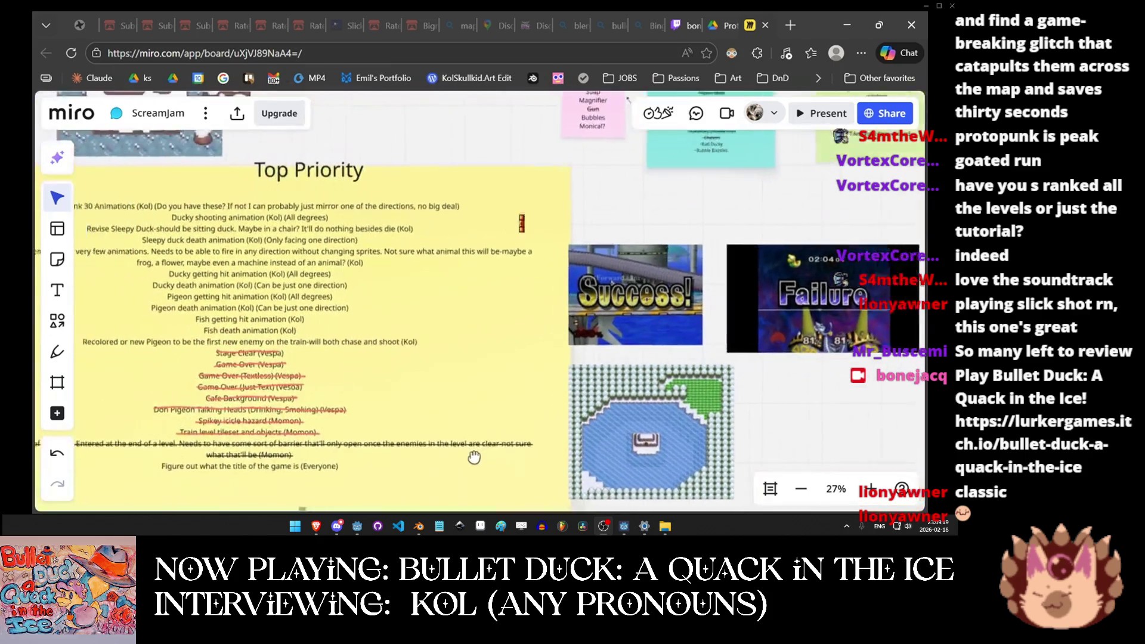
scroll(530, 303, up, 6)
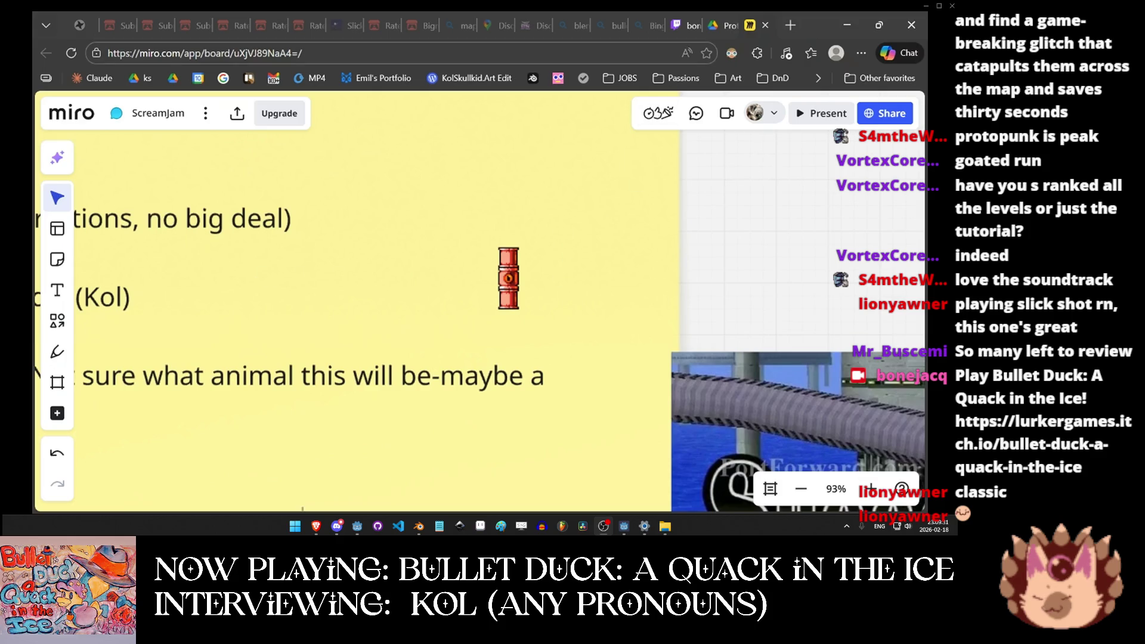
click(728, 27)
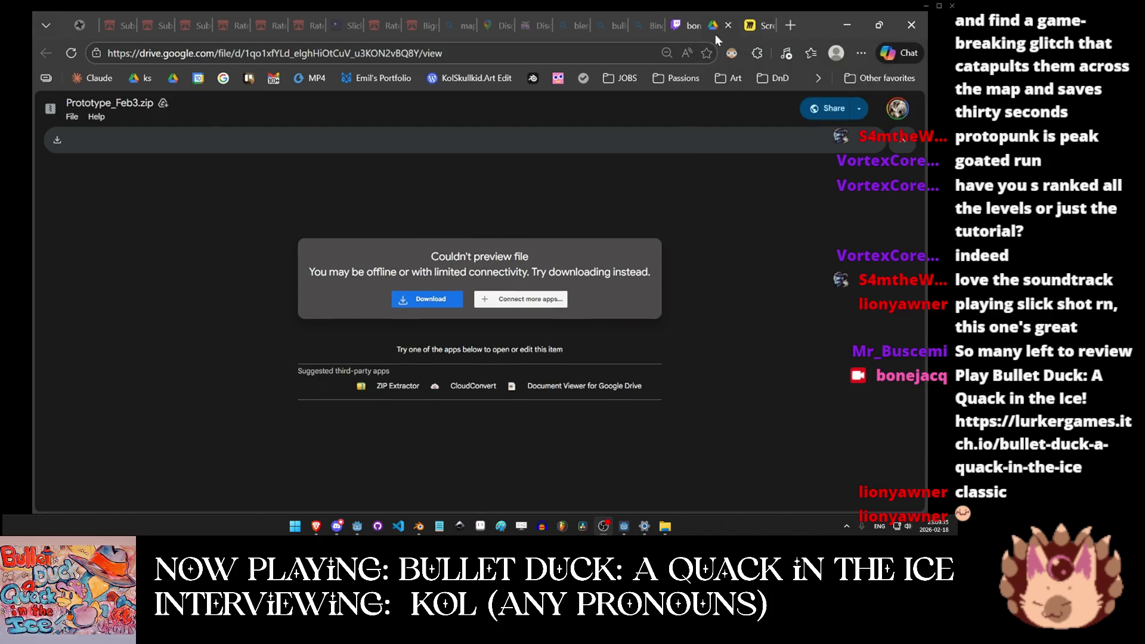
click(728, 25)
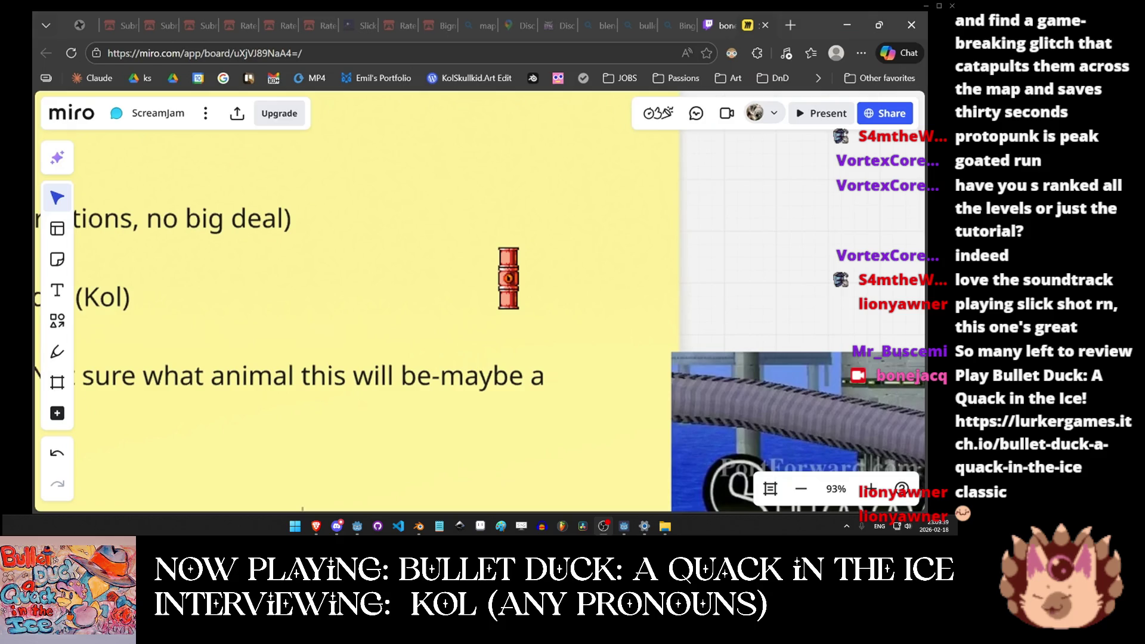
Add an empty text box beside the pipe sprite and enlarge it to size 35.
mouse_move(115, 270)
mouse_down()
mouse_move(484, 276)
mouse_move(618, 231)
mouse_move(648, 247)
mouse_up()
scroll(704, 258, right, 5)
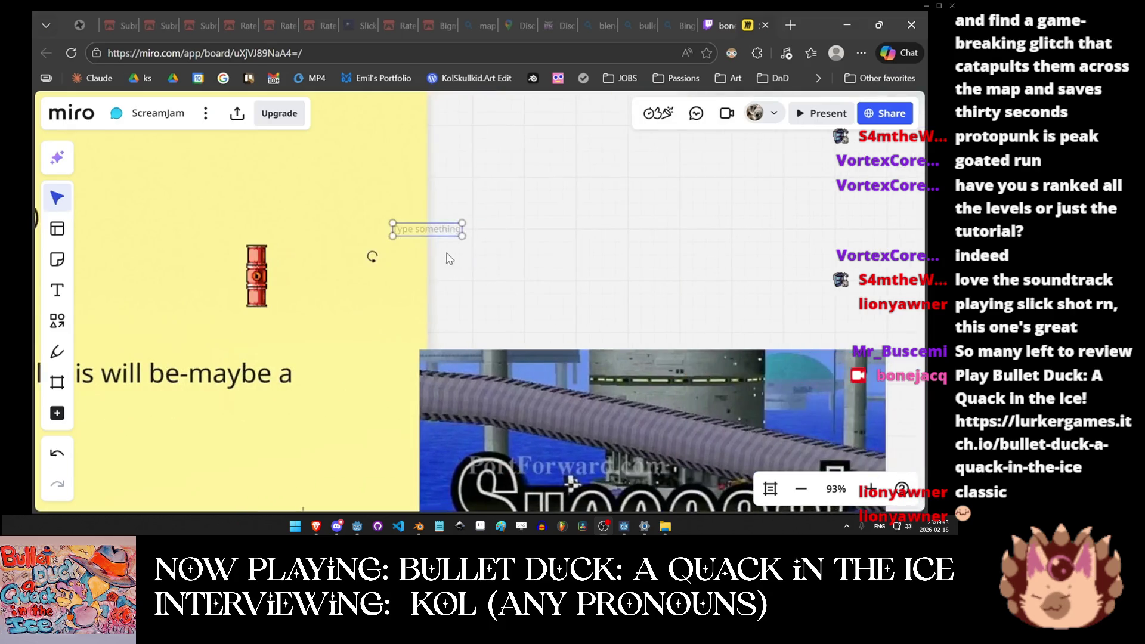
drag(462, 235, 565, 256)
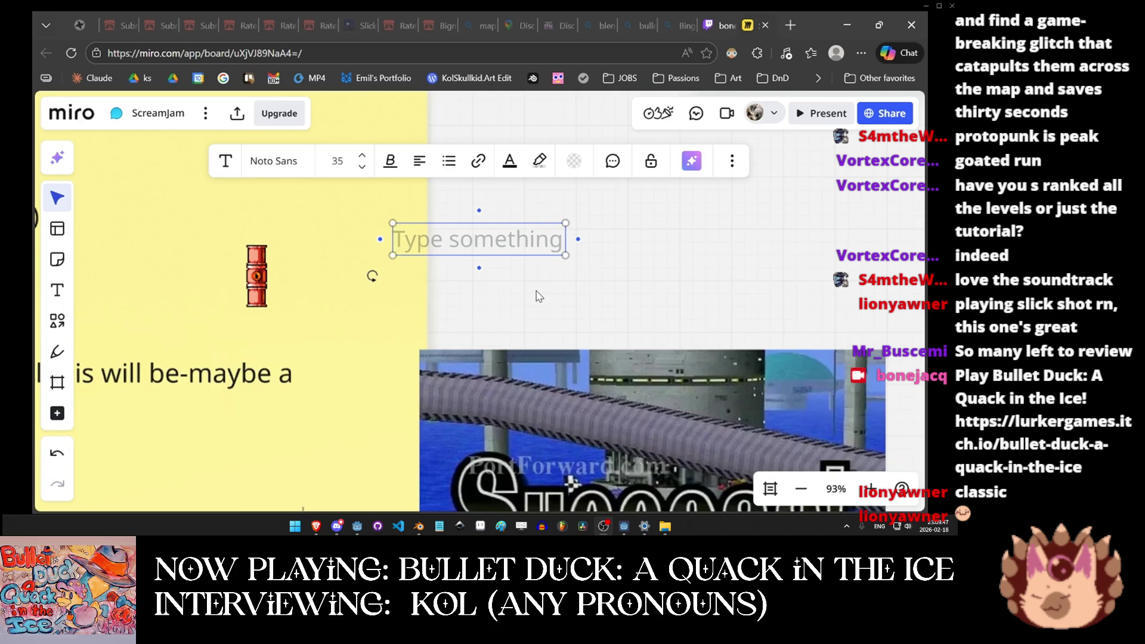
scroll(477, 292, down, 3)
scroll(430, 288, down, 3)
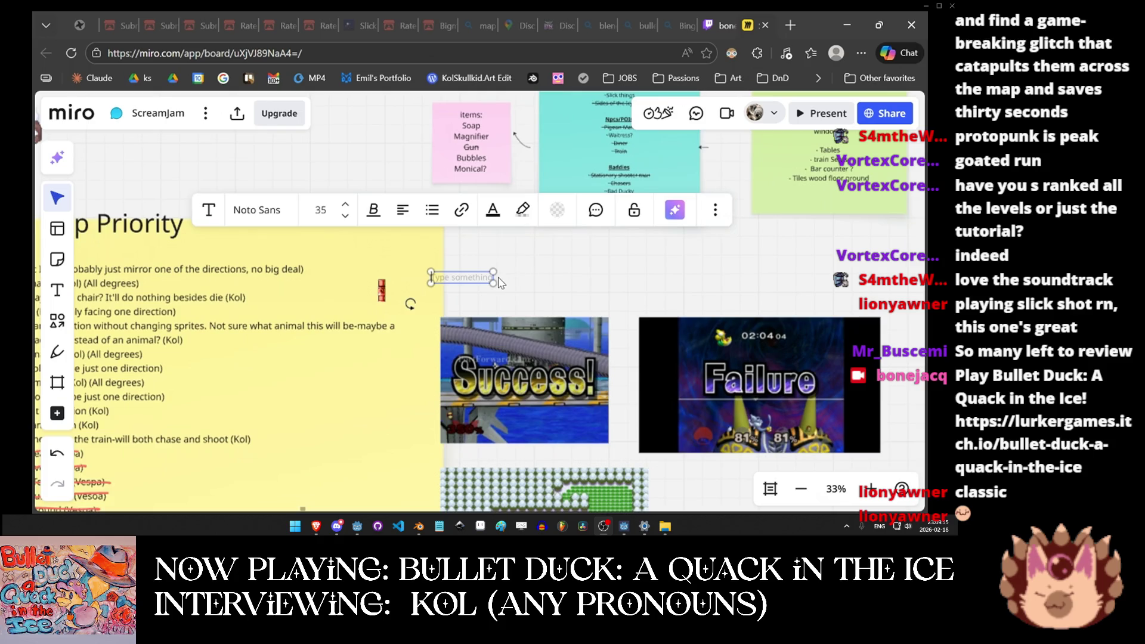
scroll(523, 283, down, 3)
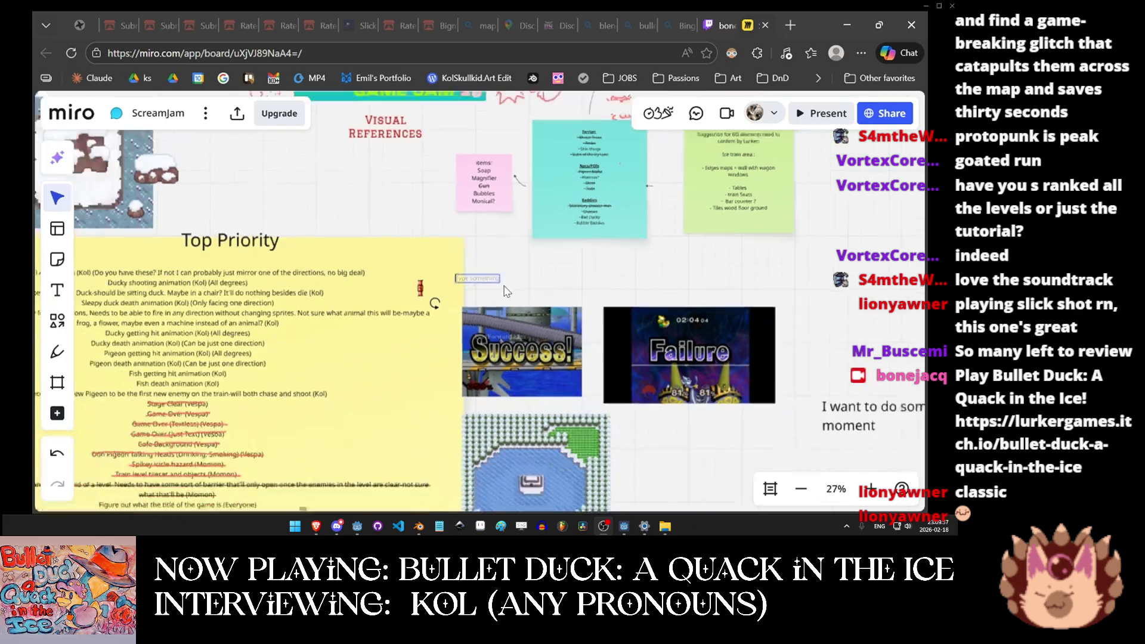
drag(408, 316, 430, 288)
click(442, 246)
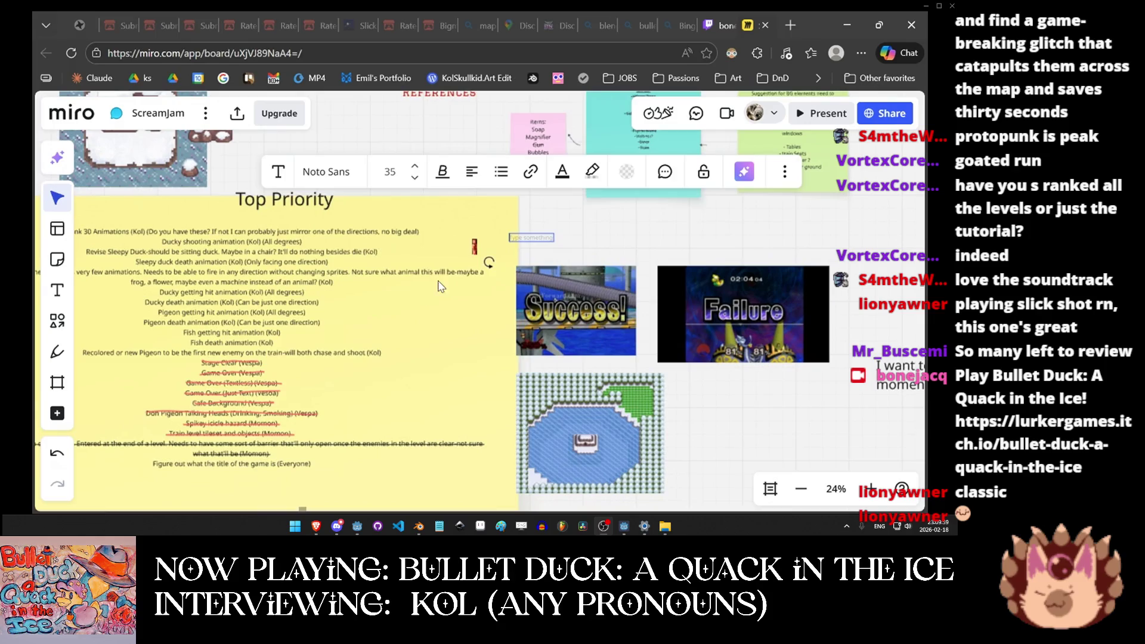
Pan past the Top Priority note to the Visual References notes.
drag(384, 337, 477, 313)
mouse_move(751, 250)
mouse_down()
mouse_move(393, 245)
mouse_move(350, 325)
mouse_up()
scroll(350, 325, left, 5)
scroll(350, 325, up, 4)
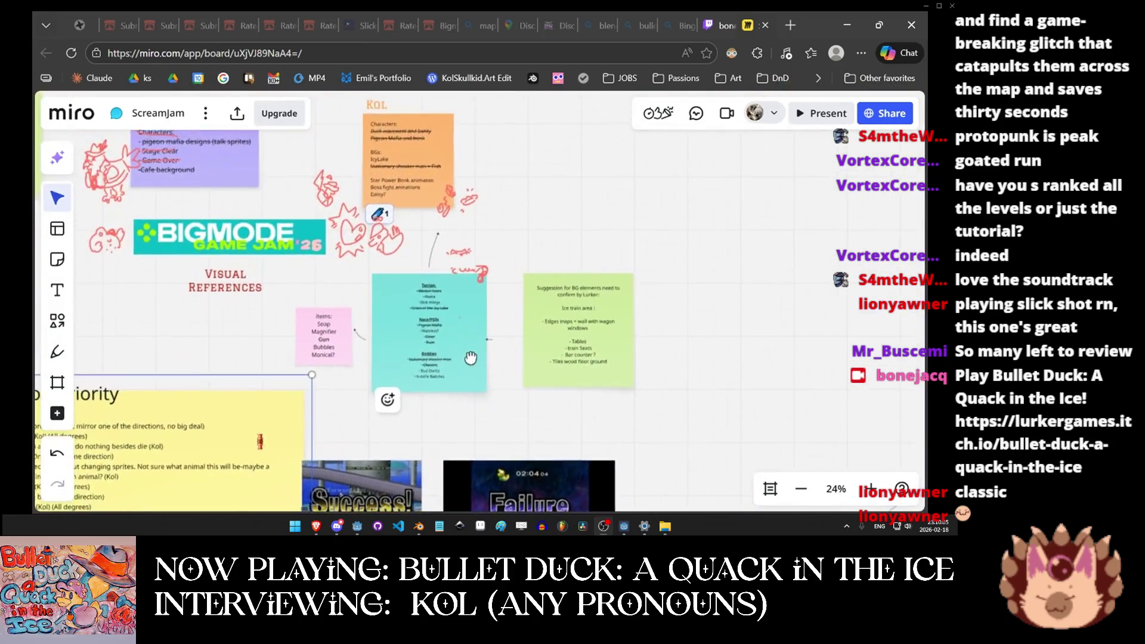
scroll(400, 315, left, 5)
scroll(399, 315, up, 3)
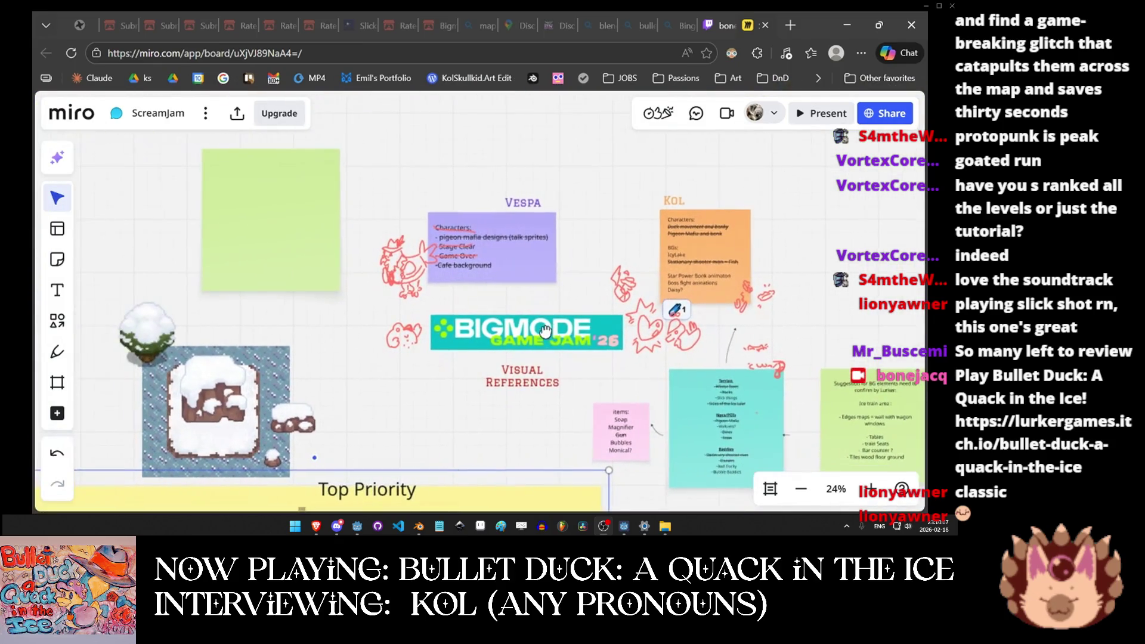
click(493, 362)
scroll(275, 238, up, 2)
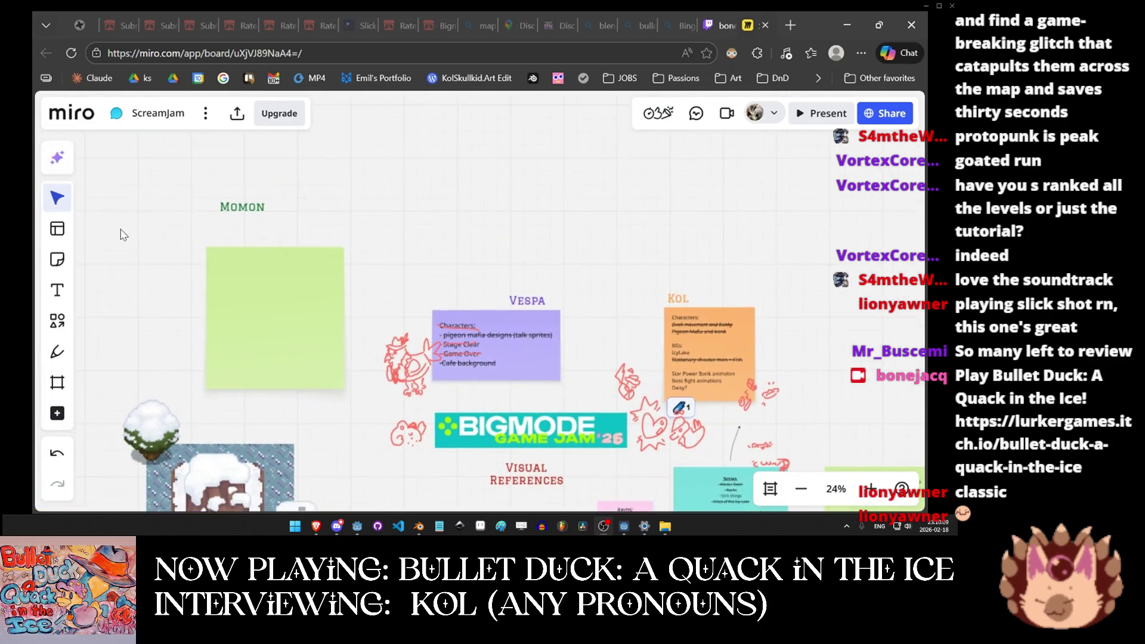
click(271, 210)
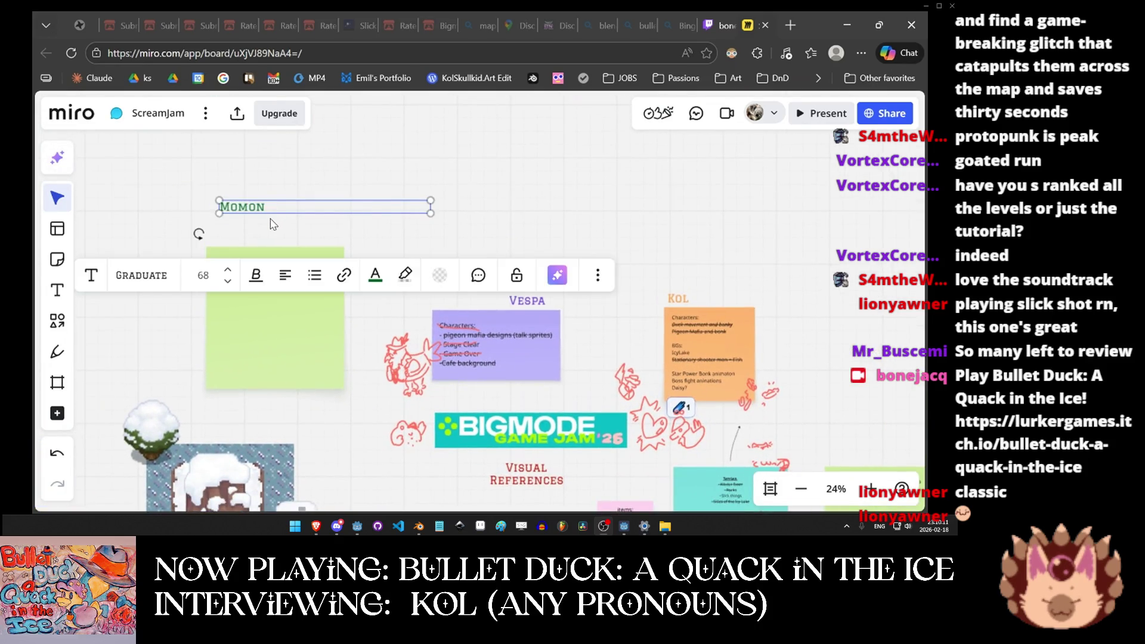
click(451, 208)
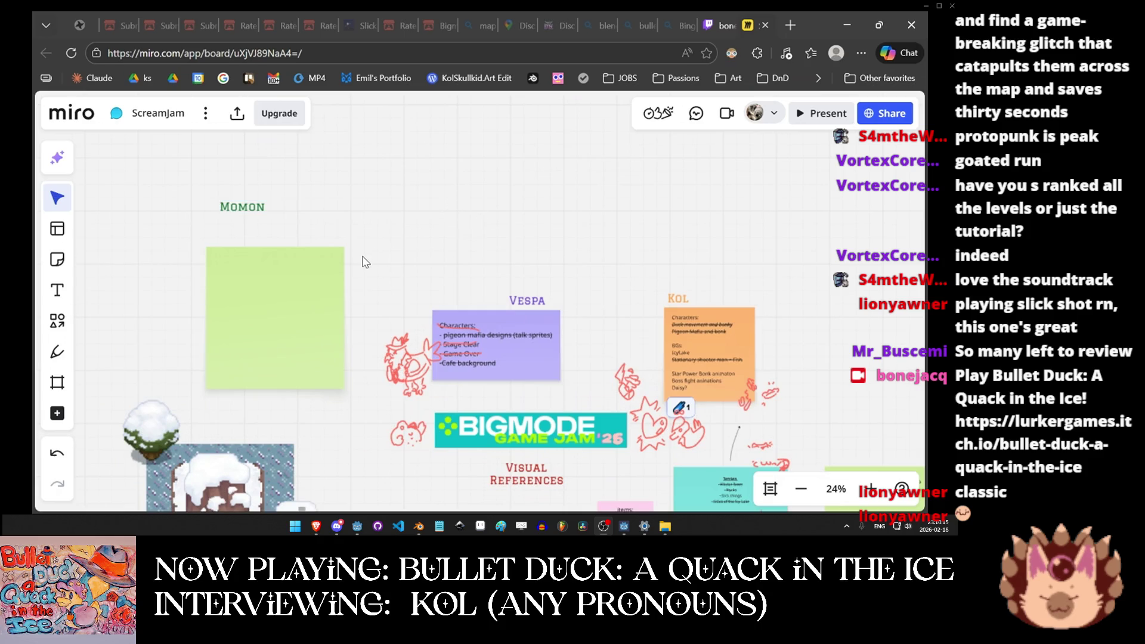
scroll(371, 274, up, 3)
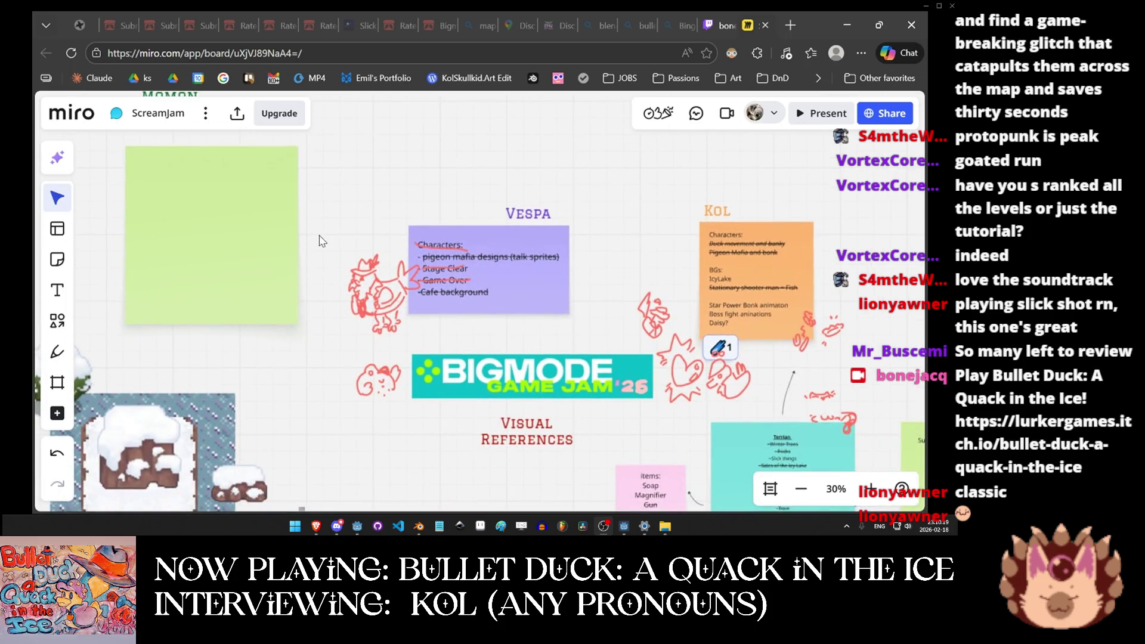
drag(317, 238, 329, 289)
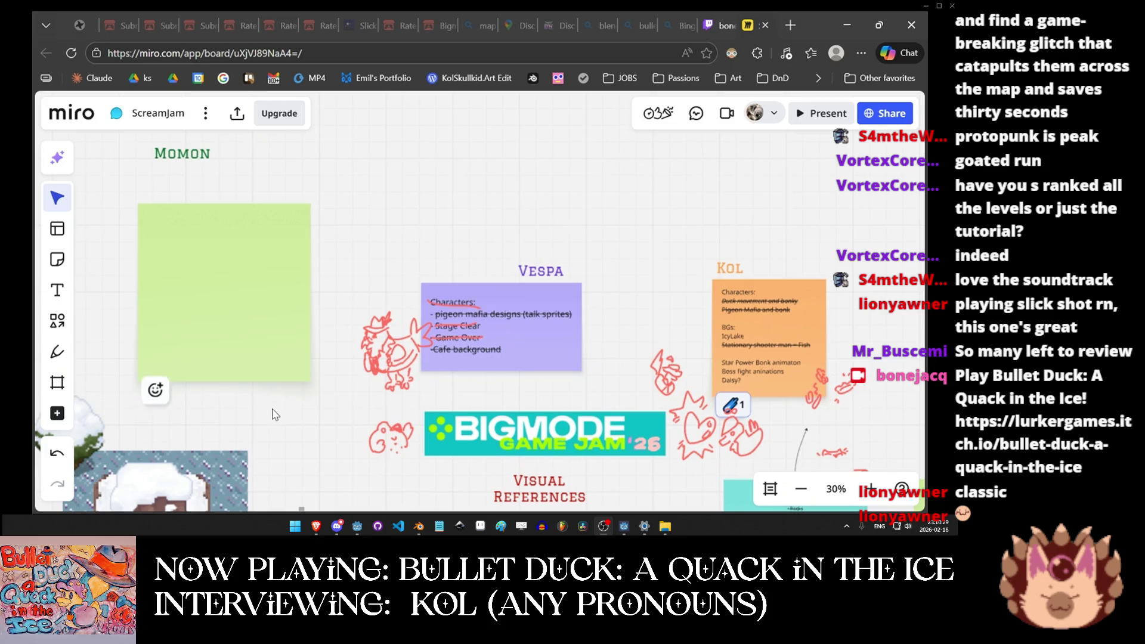
mouse_move(220, 229)
mouse_down()
mouse_move(298, 393)
mouse_move(350, 385)
mouse_move(339, 331)
mouse_move(345, 400)
mouse_move(322, 286)
mouse_move(342, 387)
mouse_move(204, 305)
mouse_up()
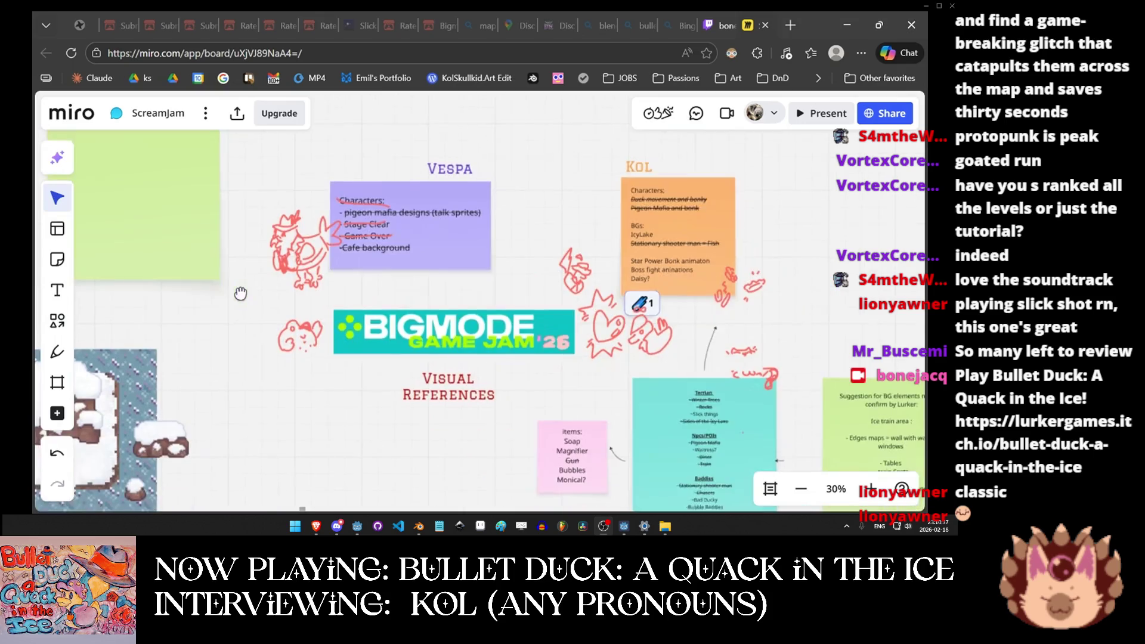
drag(341, 394, 339, 370)
scroll(338, 369, down, 3)
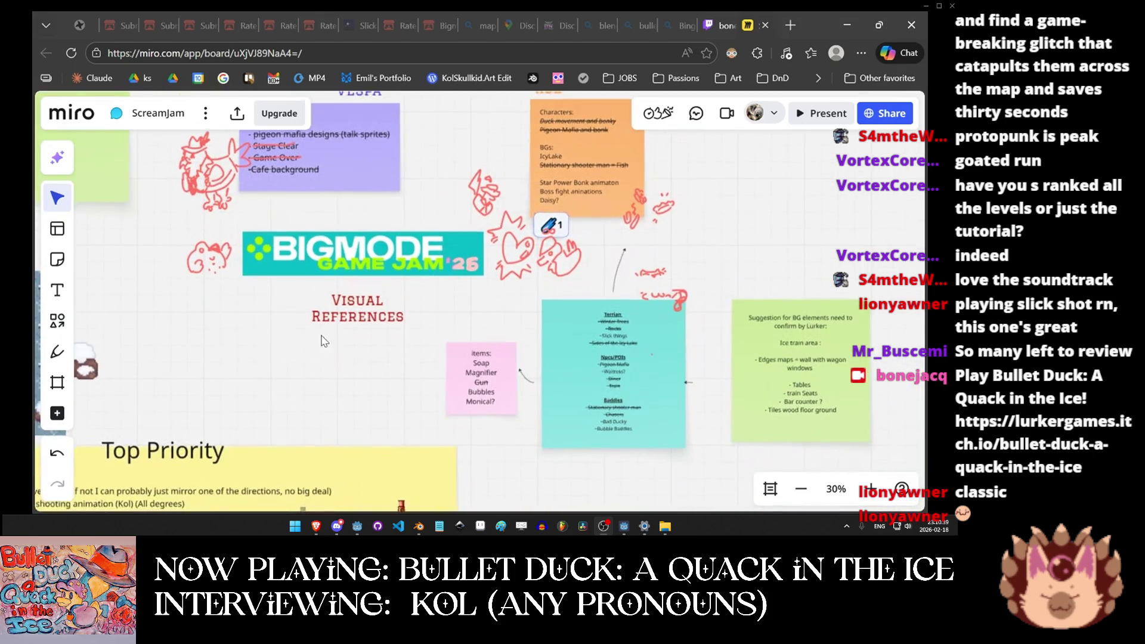
scroll(377, 359, down, 2)
scroll(378, 359, down, 3)
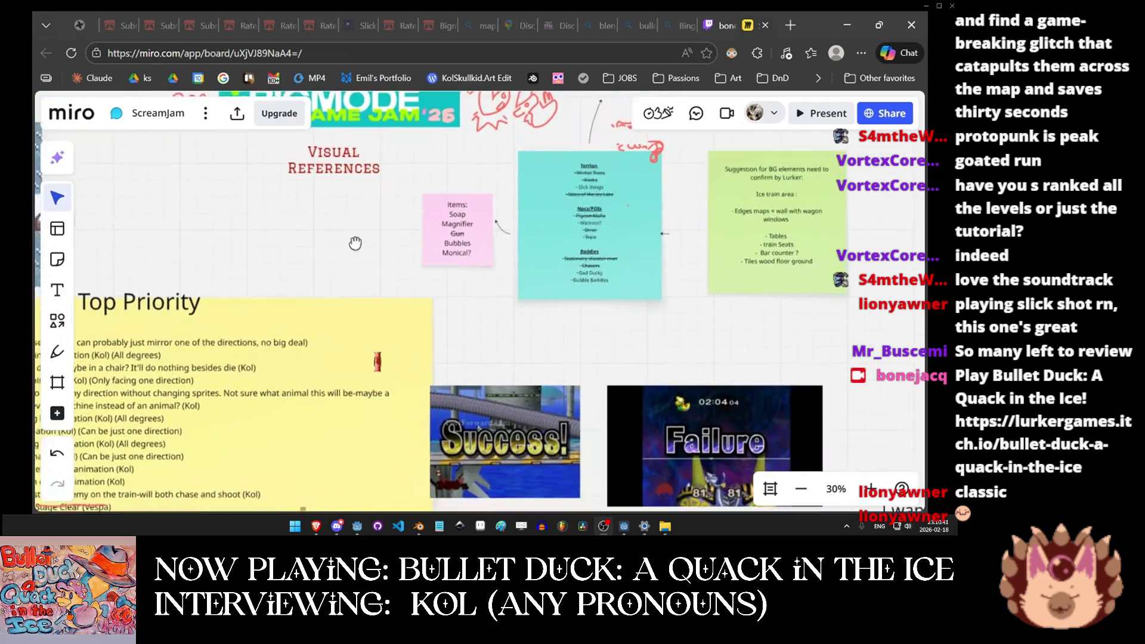
scroll(370, 316, right, 5)
scroll(370, 310, up, 1)
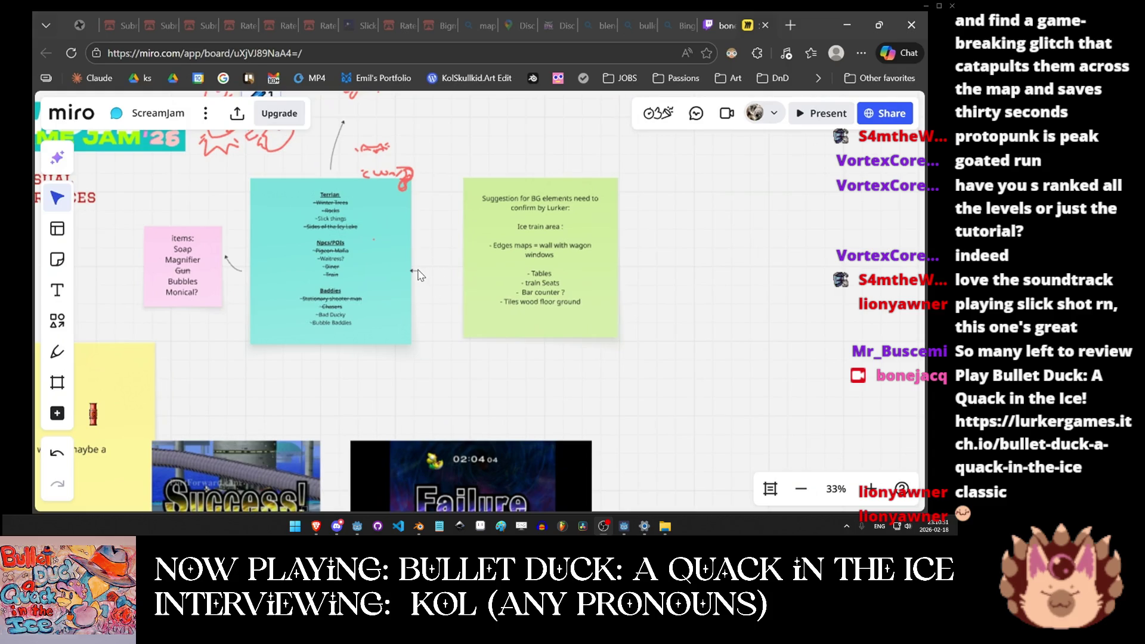
Attach the loose connector's end to the green background-suggestions note, linking it to the Terrain note.
click(419, 273)
drag(419, 271, 469, 273)
click(435, 321)
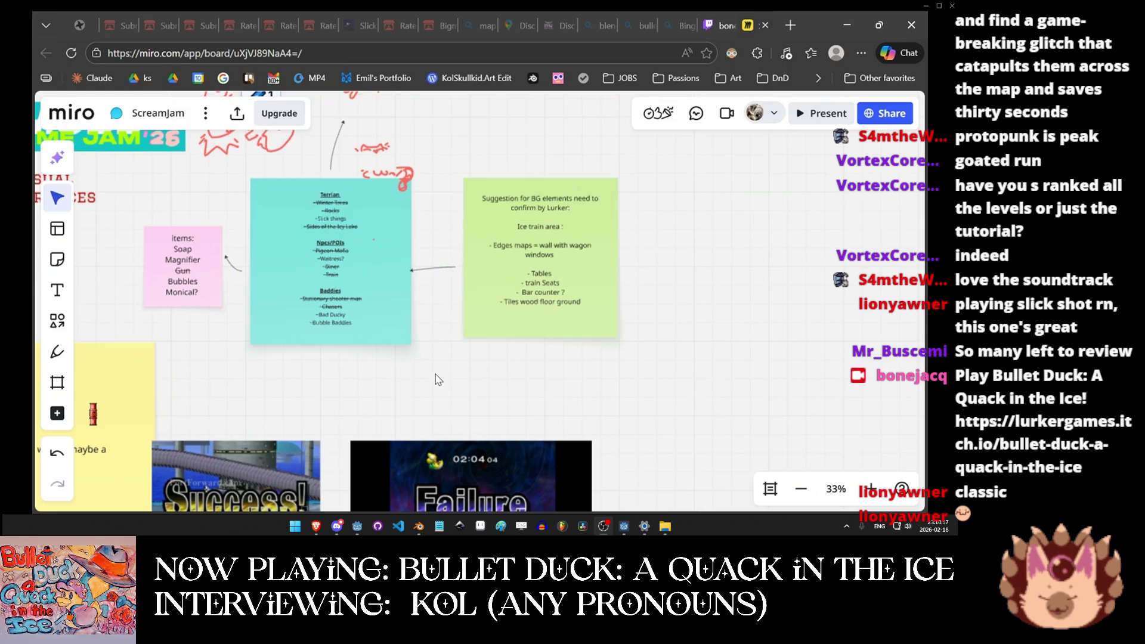
scroll(426, 351, down, 5)
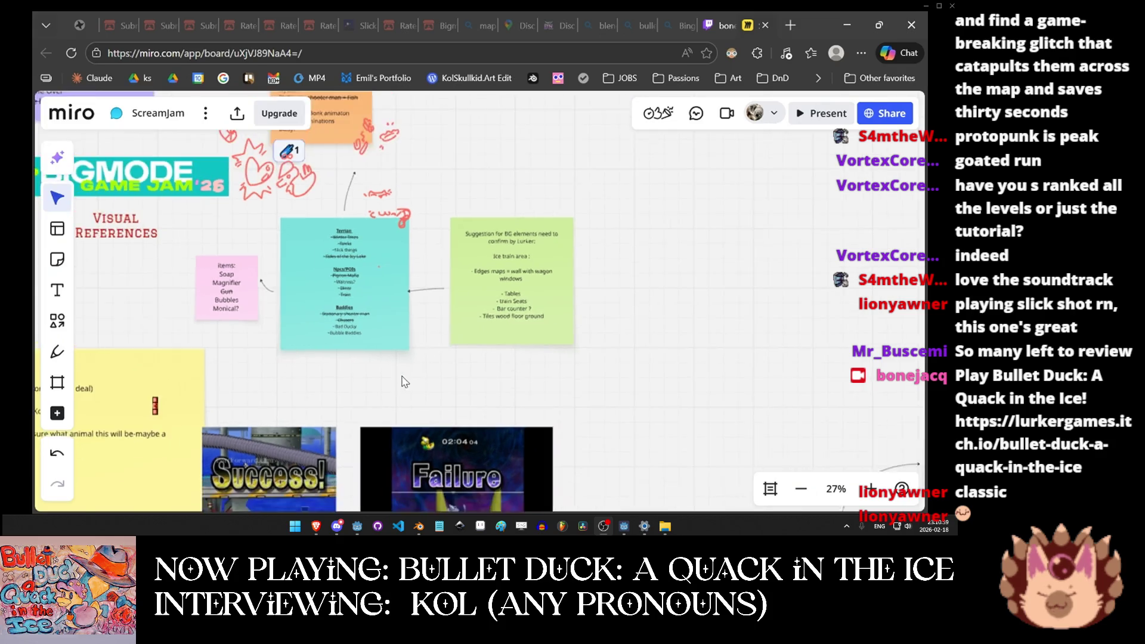
scroll(378, 391, right, 5)
scroll(358, 329, right, 5)
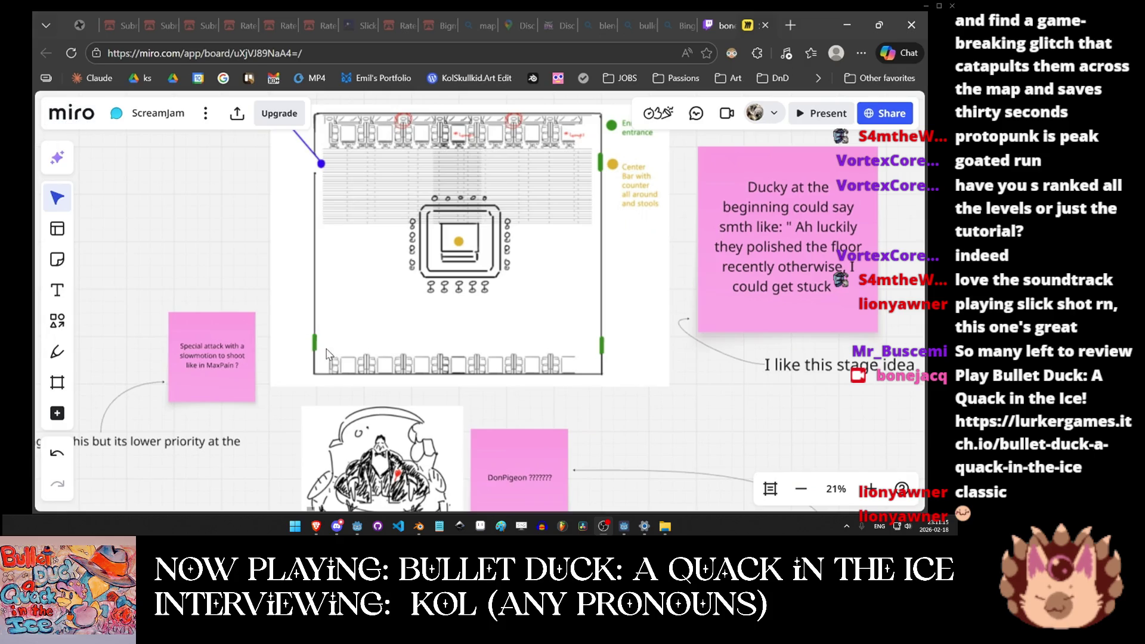
Pan and zoom across the board until the full stage layout sketch is in view.
scroll(262, 384, down, 3)
scroll(262, 383, left, 3)
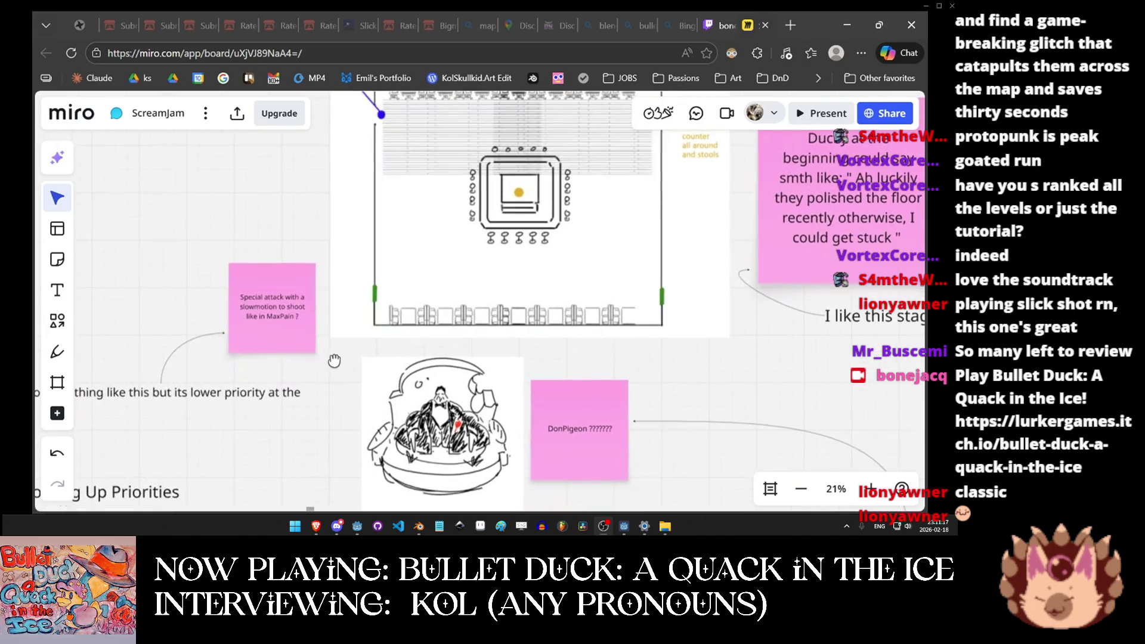
scroll(343, 342, down, 9)
scroll(343, 342, left, 8)
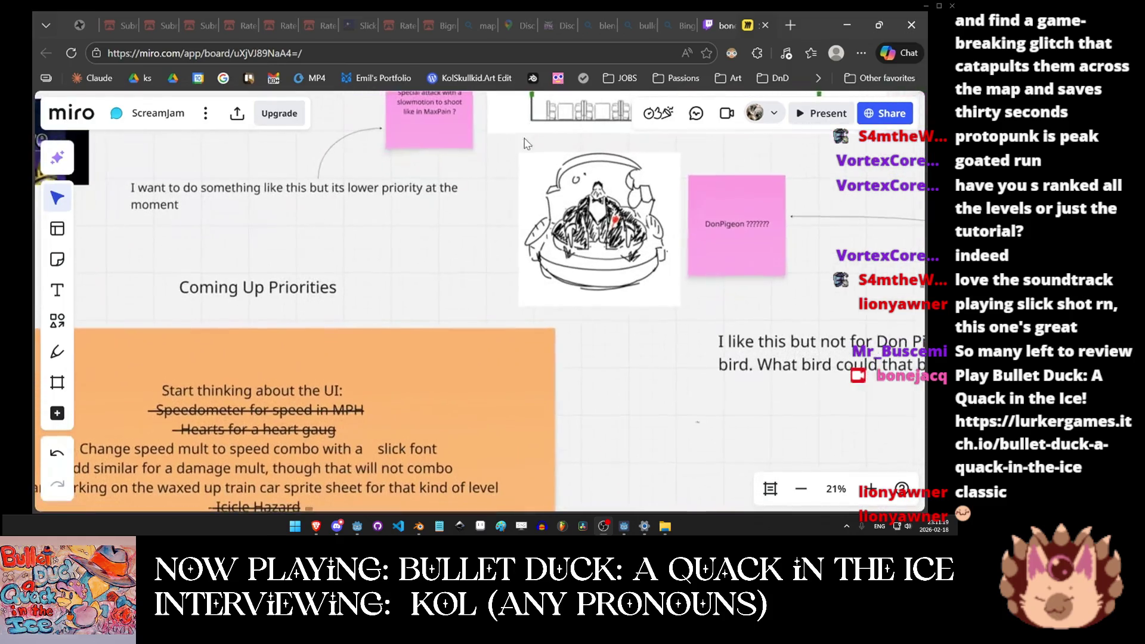
scroll(434, 269, down, 3)
scroll(467, 280, left, 3)
scroll(352, 352, down, 8)
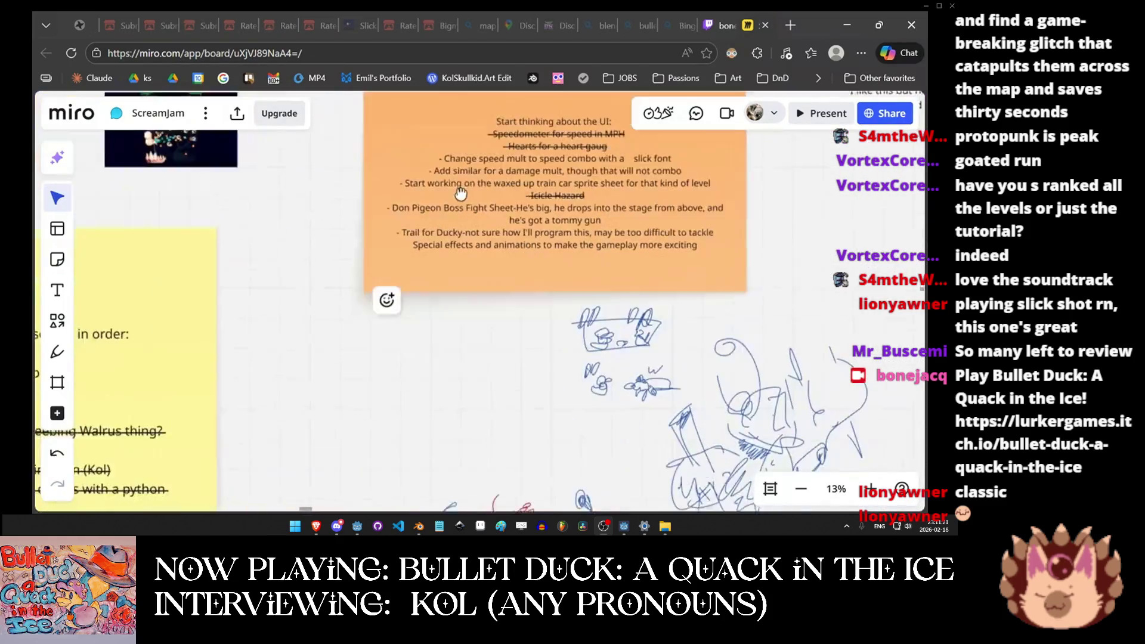
scroll(355, 162, down, 3)
scroll(356, 162, right, 3)
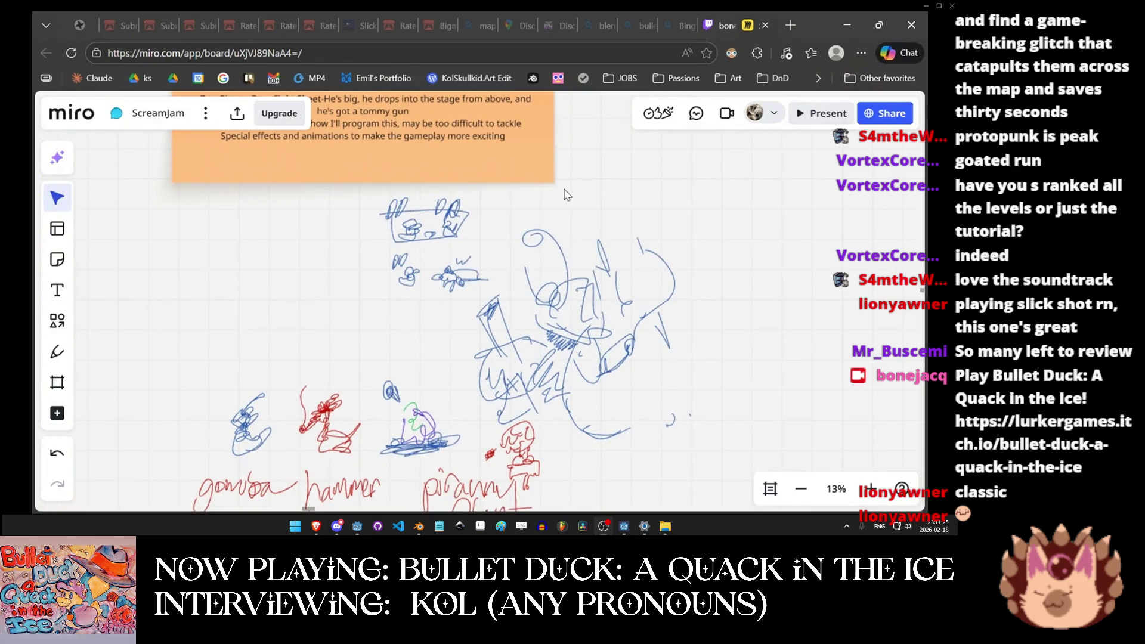
scroll(572, 238, up, 15)
scroll(573, 239, right, 4)
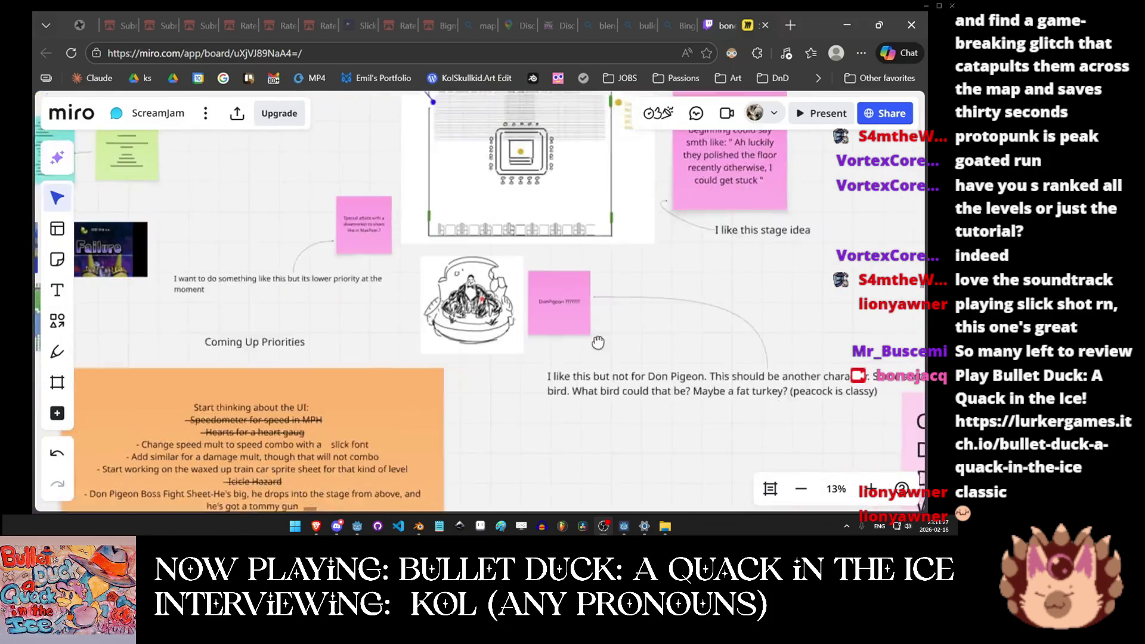
scroll(597, 342, up, 5)
scroll(486, 355, up, 3)
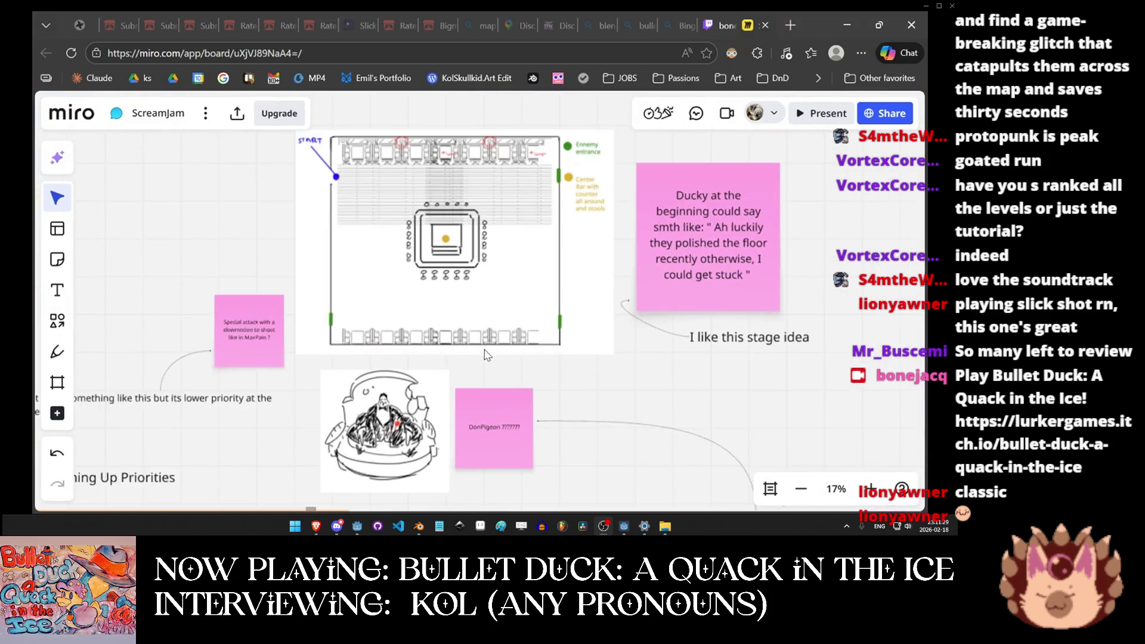
scroll(486, 354, up, 3)
scroll(423, 387, down, 3)
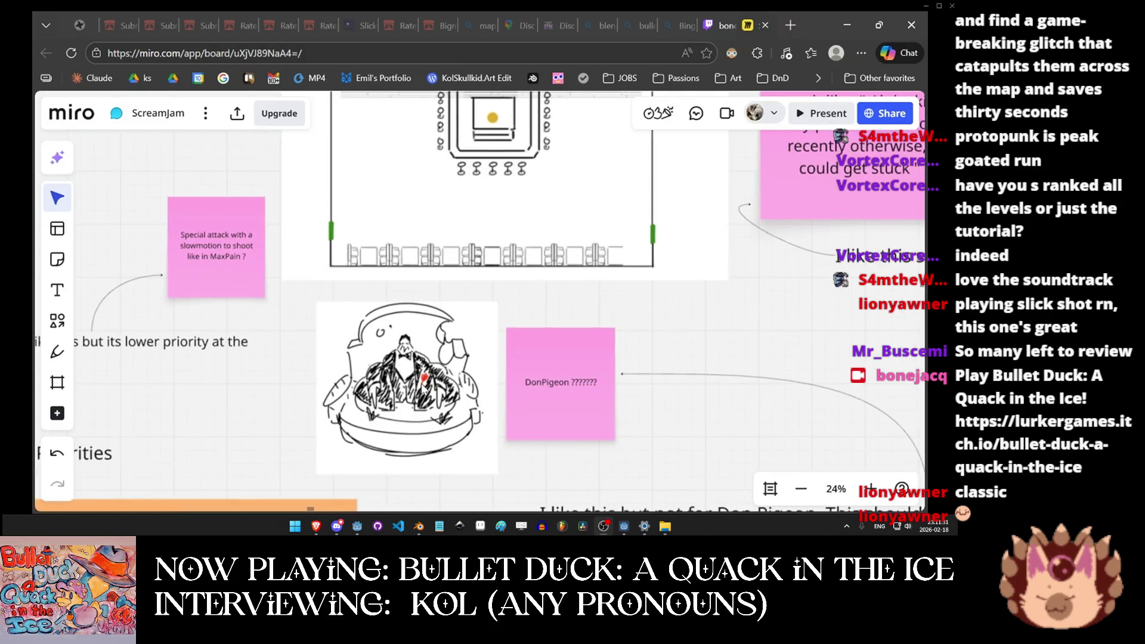
scroll(480, 284, up, 4)
scroll(480, 284, right, 1)
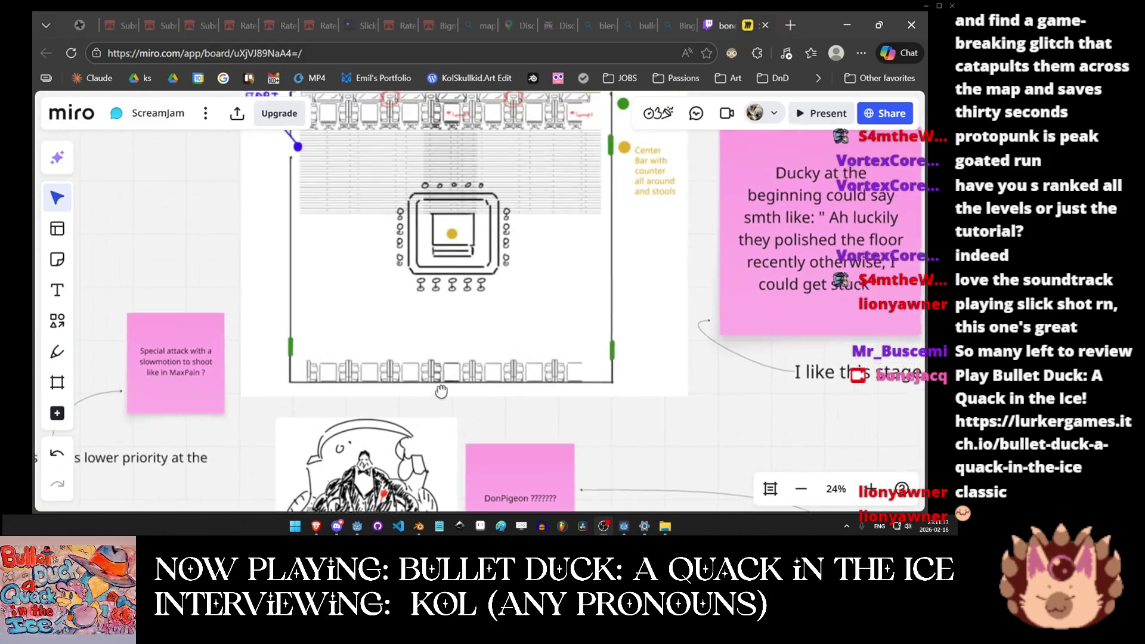
scroll(480, 292, down, 3)
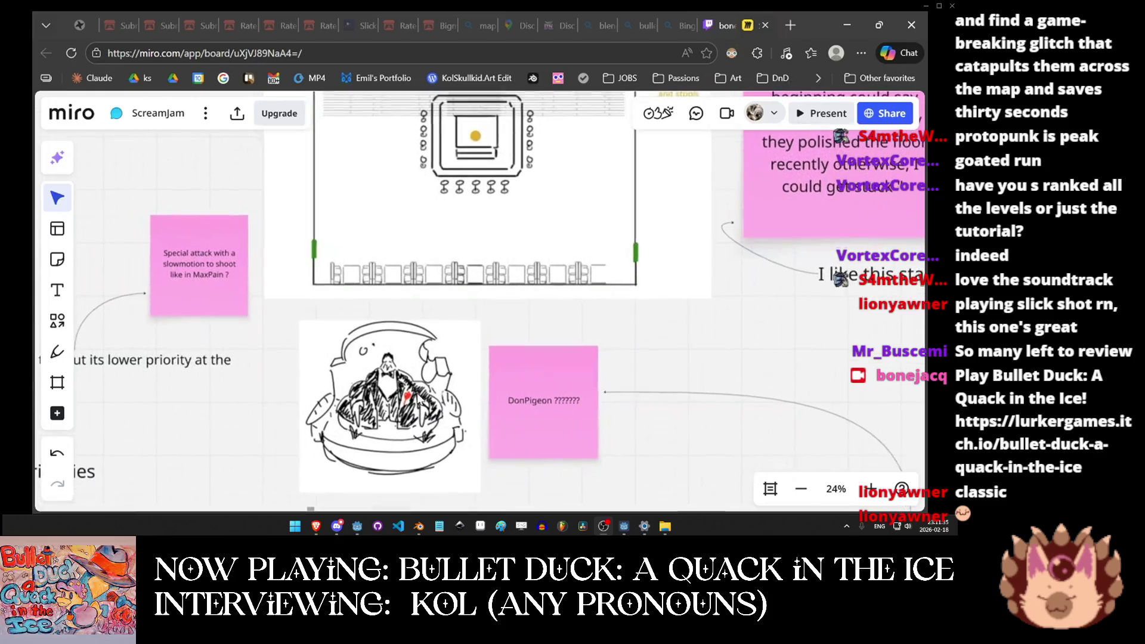
scroll(380, 441, down, 2)
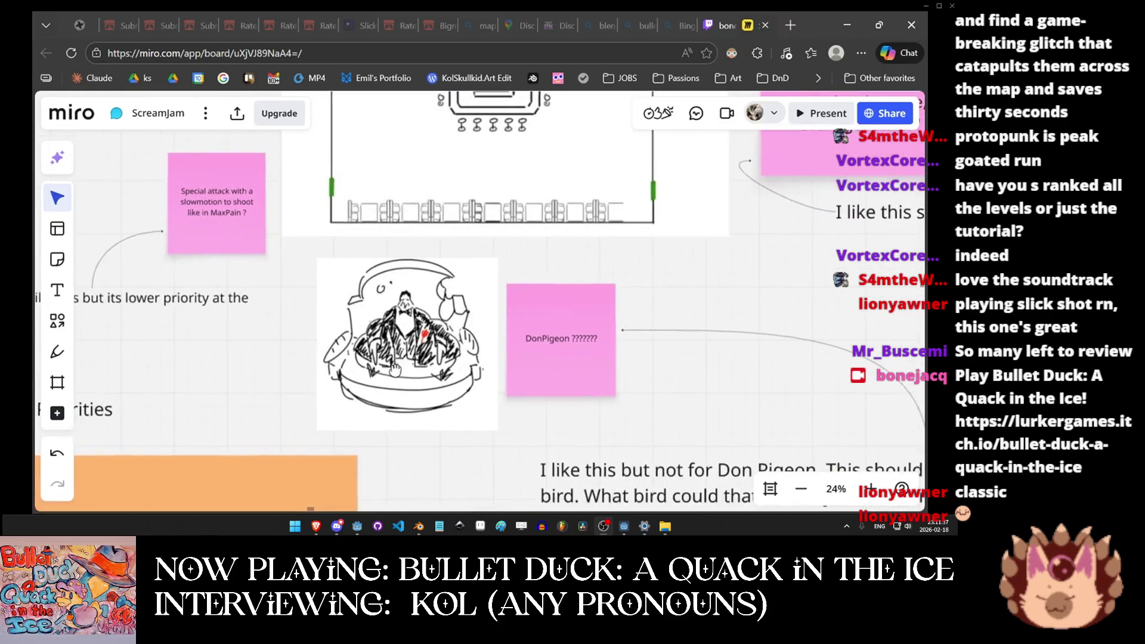
scroll(453, 291, up, 3)
scroll(454, 291, right, 3)
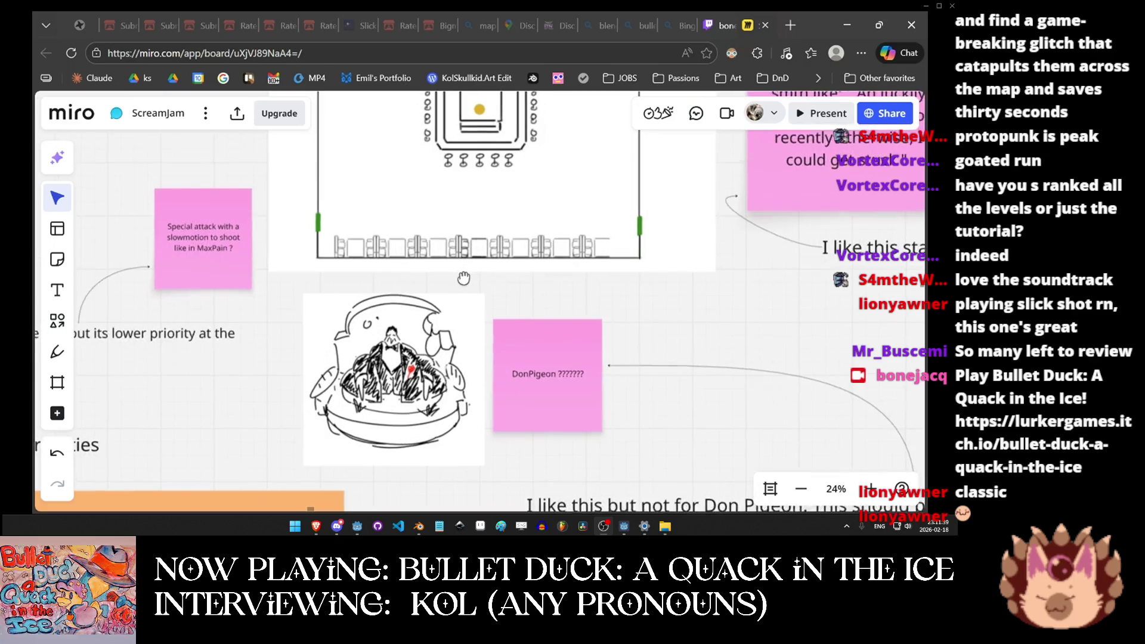
mouse_move(394, 322)
mouse_down()
mouse_move(342, 384)
mouse_move(342, 416)
mouse_move(409, 433)
mouse_up()
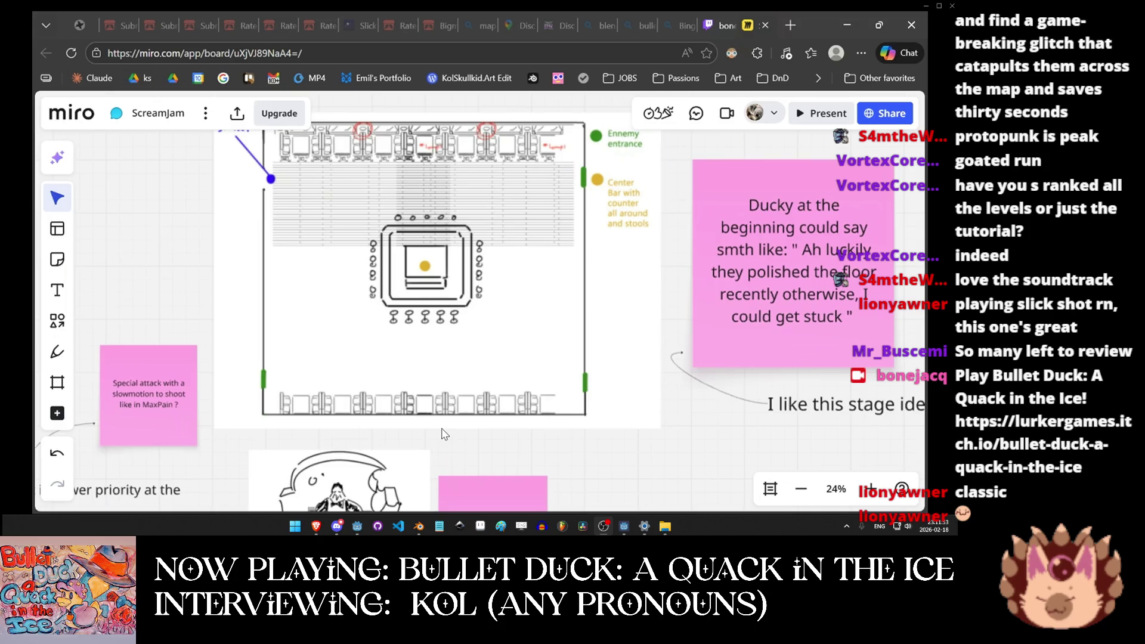
Zoom out to about 13% to show the Characters note, timeline and puns note.
scroll(340, 258, down, 3)
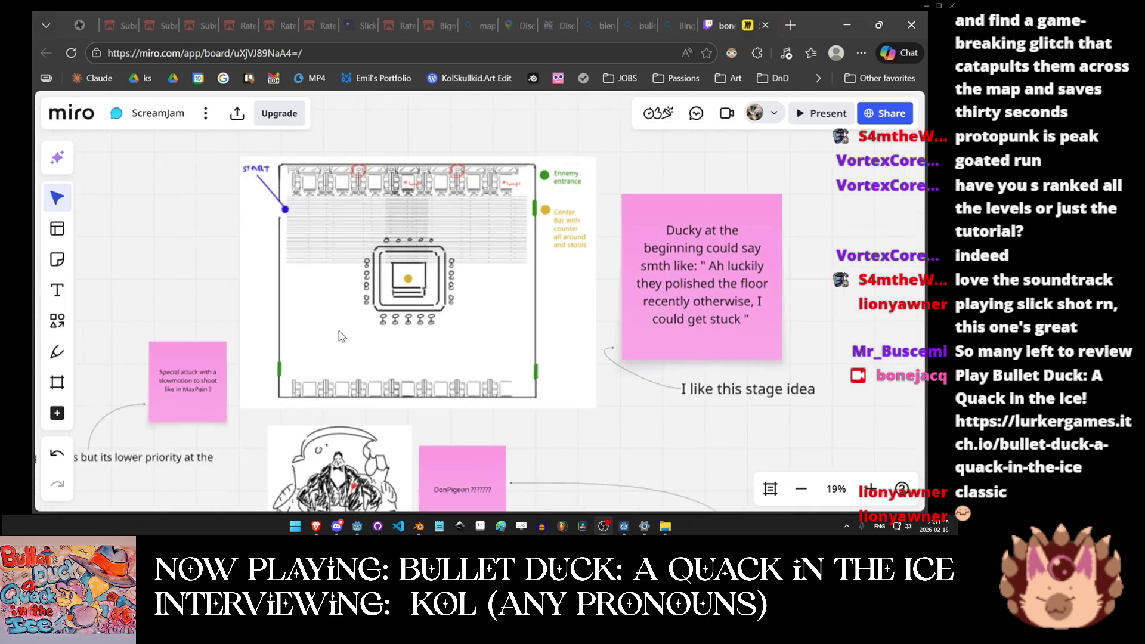
scroll(541, 418, down, 5)
drag(642, 266, 389, 194)
scroll(519, 374, down, 3)
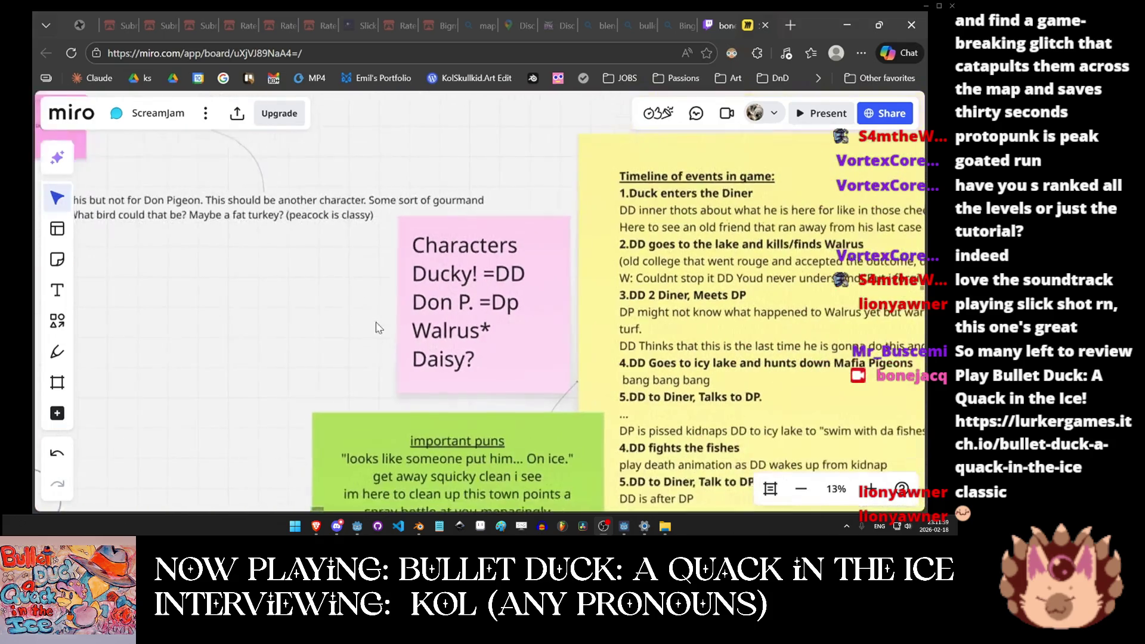
Zoom back to 19% on the stage diagram and Don Pigeon drawing, then switch to the fish folder.
drag(520, 227, 420, 198)
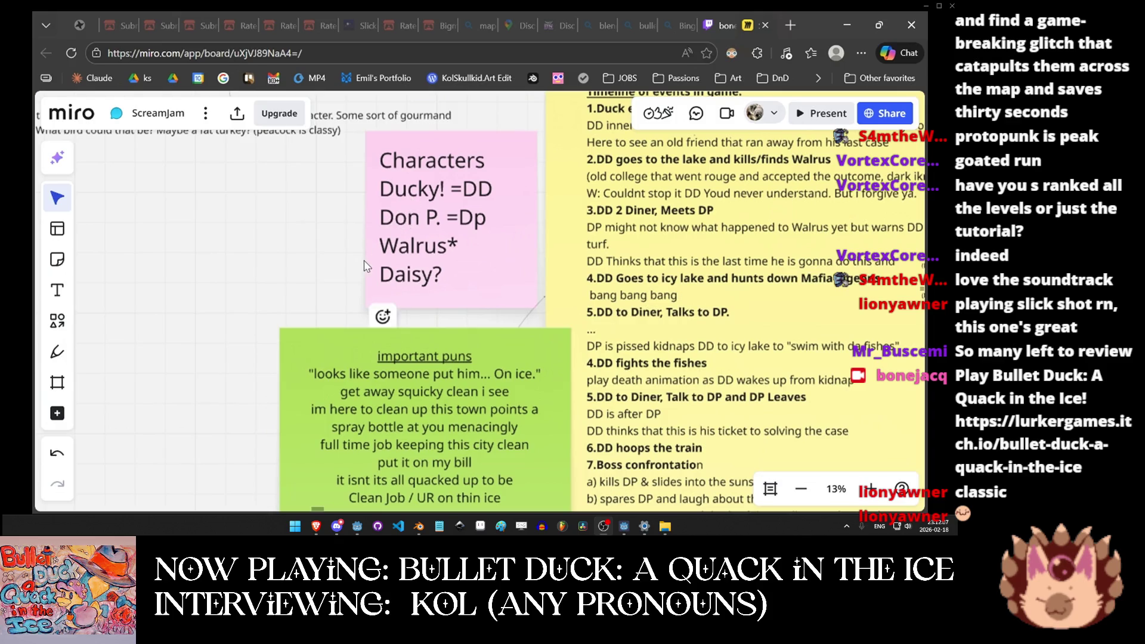
scroll(308, 310, down, 5)
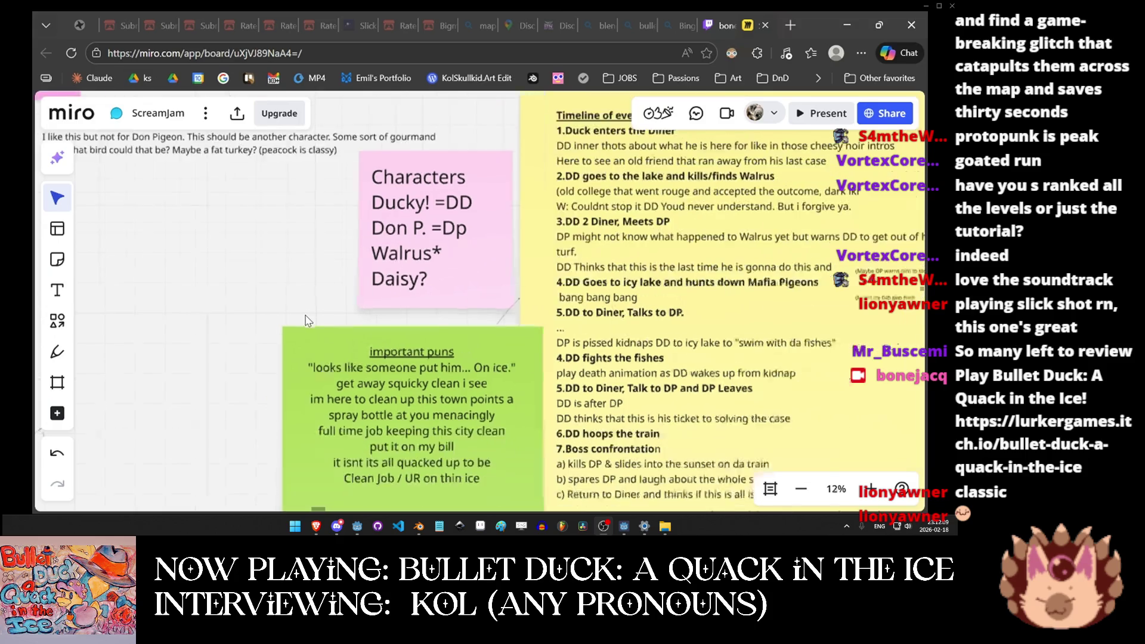
mouse_move(309, 349)
mouse_down()
mouse_move(288, 360)
mouse_move(493, 200)
mouse_move(565, 391)
mouse_up()
scroll(566, 391, up, 10)
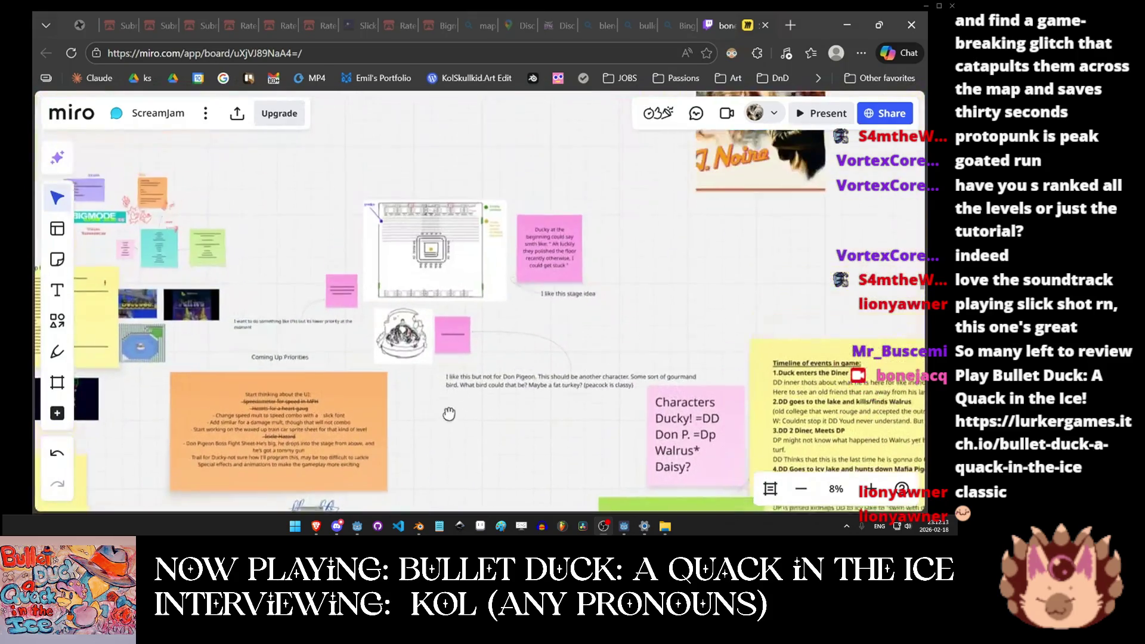
scroll(532, 263, up, 3)
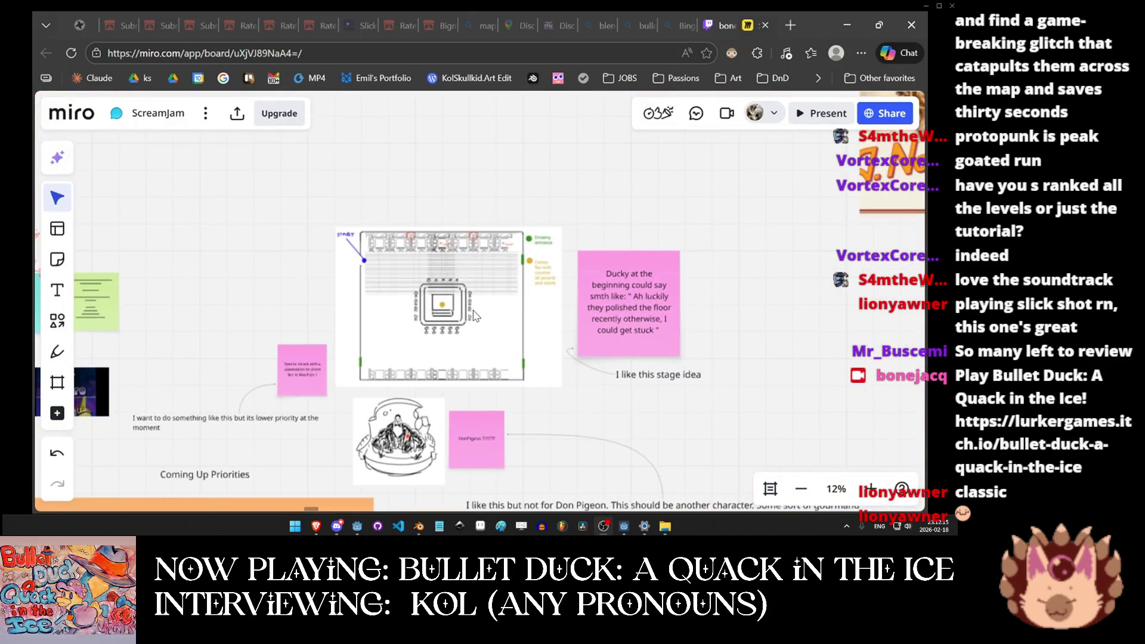
scroll(373, 289, up, 3)
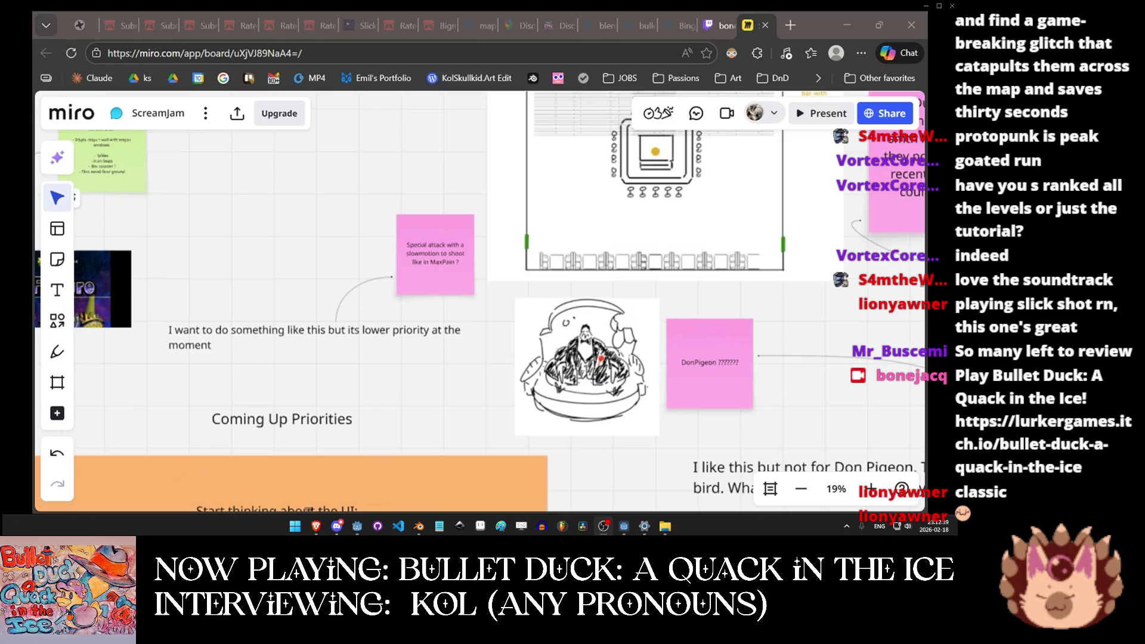
key(alt+Tab)
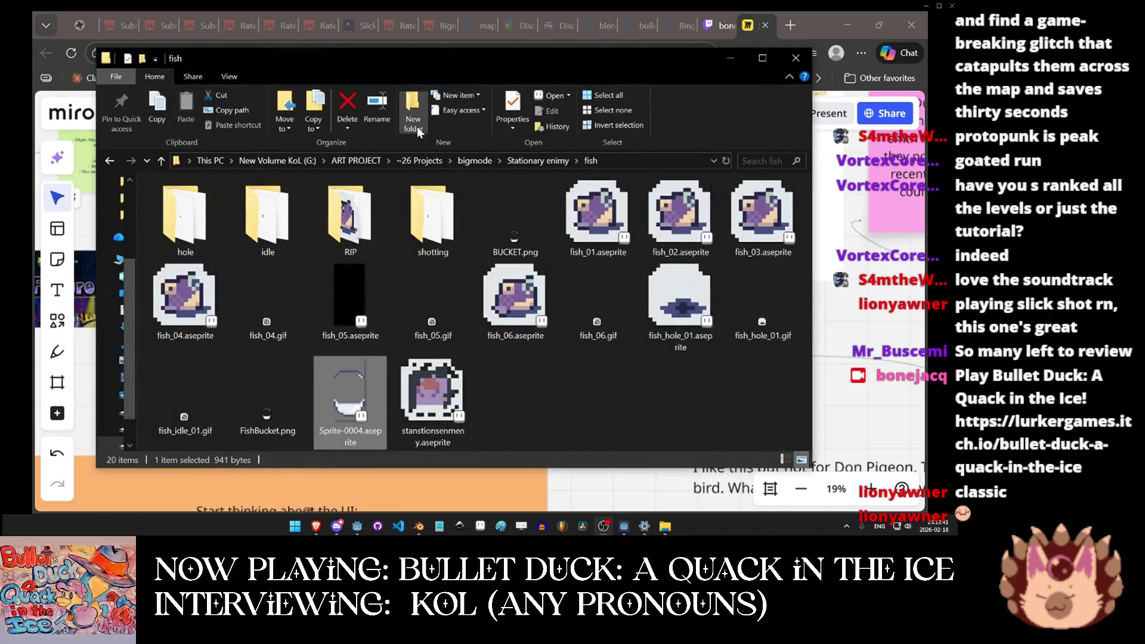
Drag the fish folder window up and left off the captured screen.
mouse_move(414, 62)
mouse_down()
mouse_move(362, 12)
mouse_move(0, 18)
mouse_up()
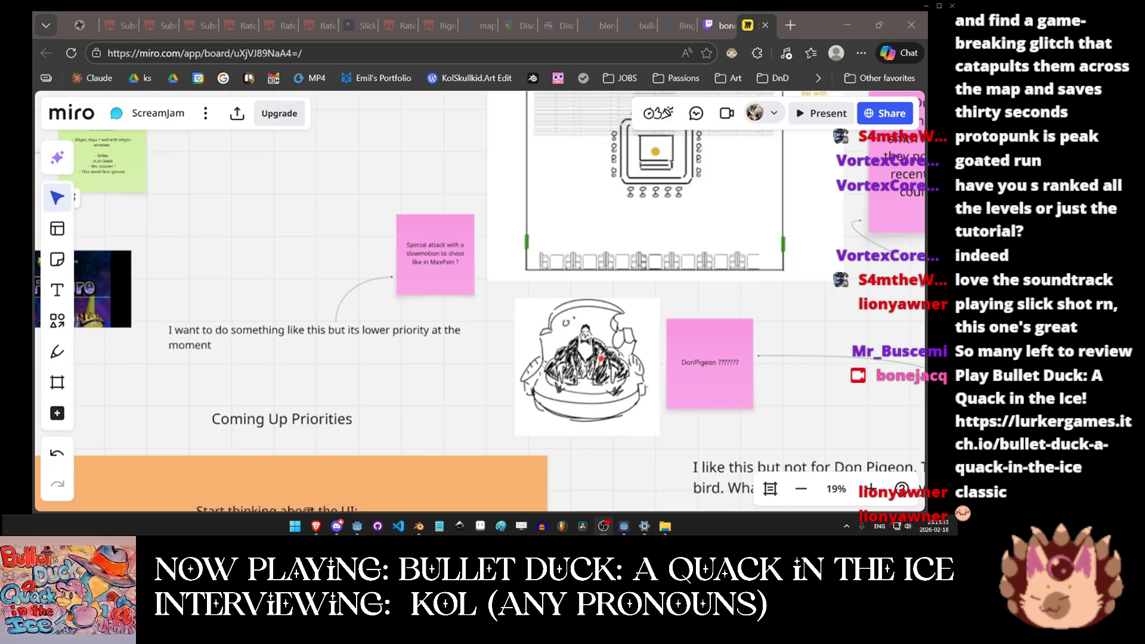
Drag Notepad's 1 liners.txt window onto the captured screen over the Miro board.
mouse_move(32, 125)
mouse_down()
mouse_move(270, 106)
mouse_move(384, 66)
mouse_move(384, 118)
mouse_up()
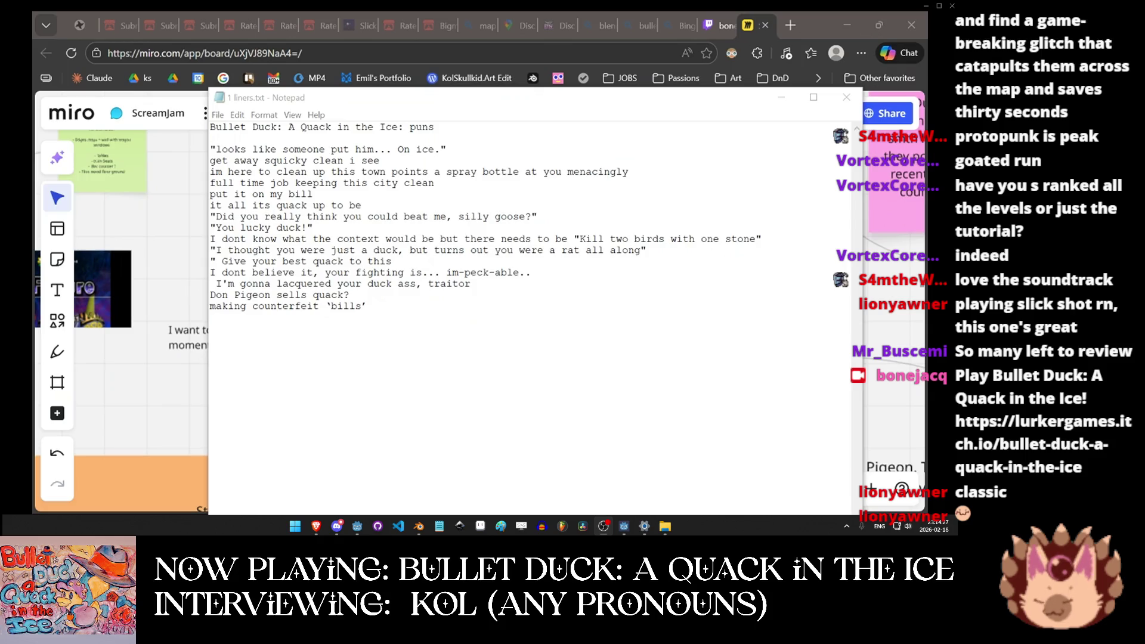
Switch to the Discord game jam chat and open the stream options.
key(alt+Tab)
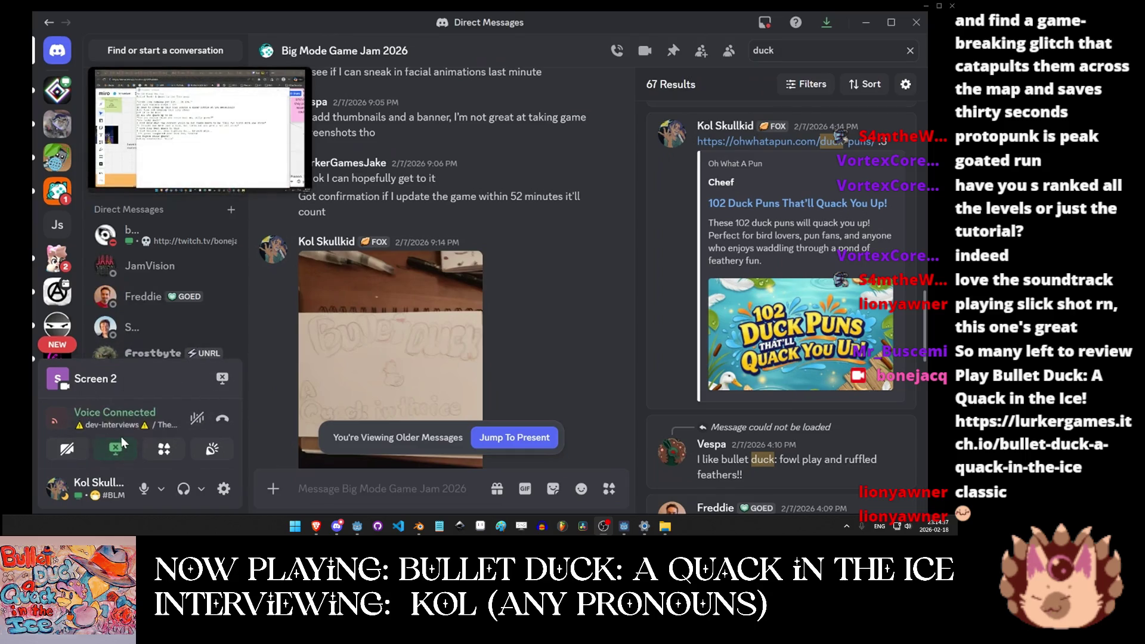
click(113, 453)
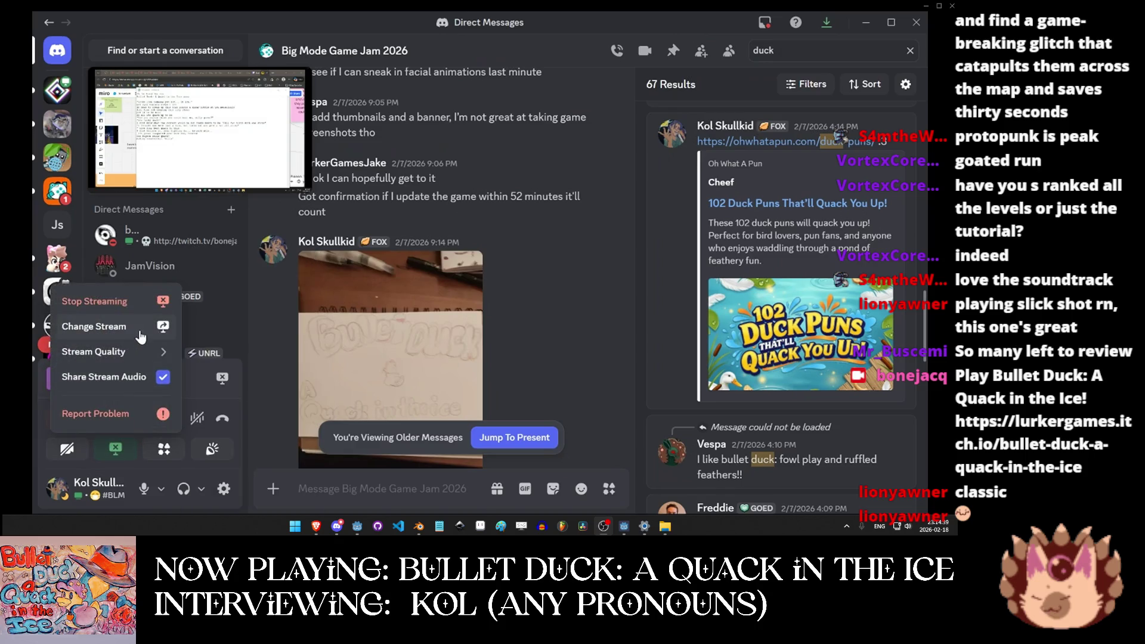
Switch the Discord stream to share the entire Screen 2.
click(101, 325)
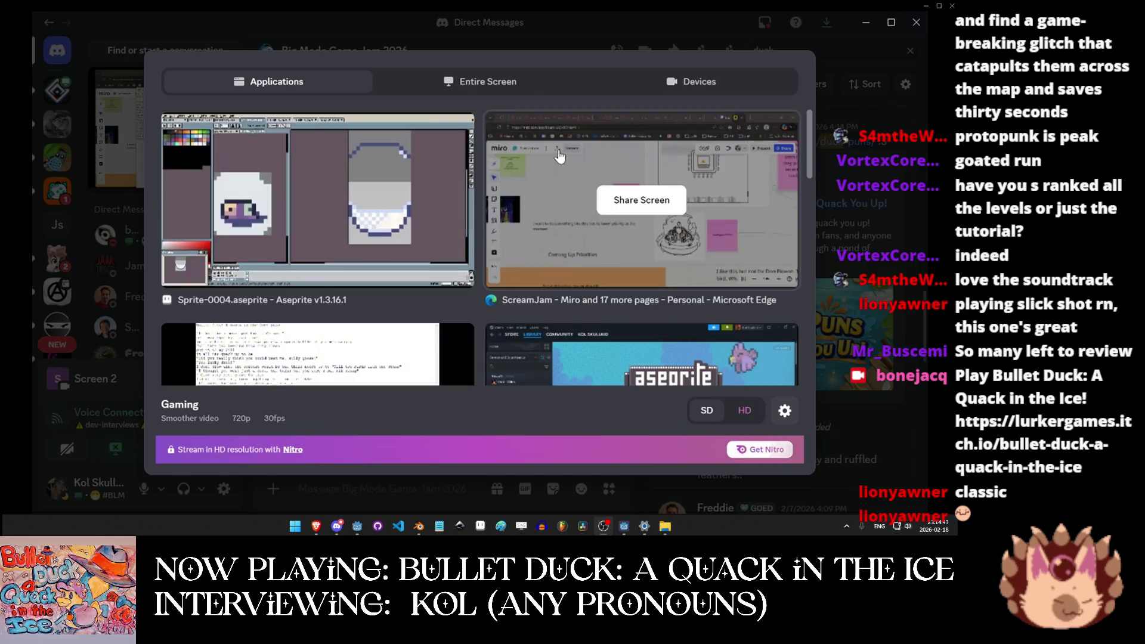
scroll(334, 251, down, 1)
scroll(417, 155, up, 1)
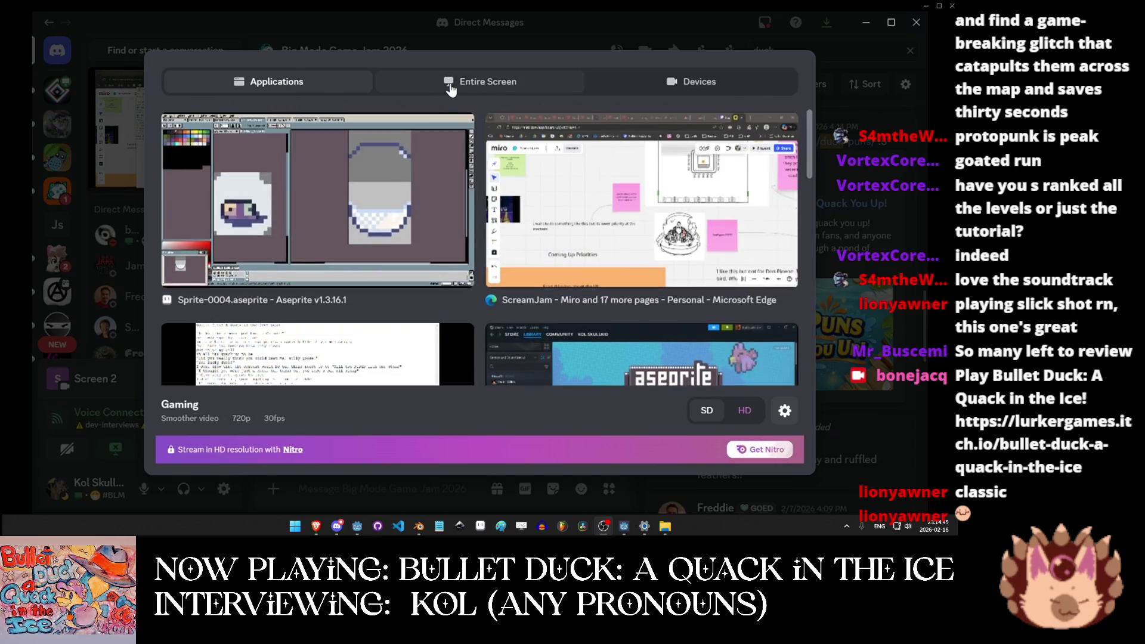
click(453, 81)
click(640, 203)
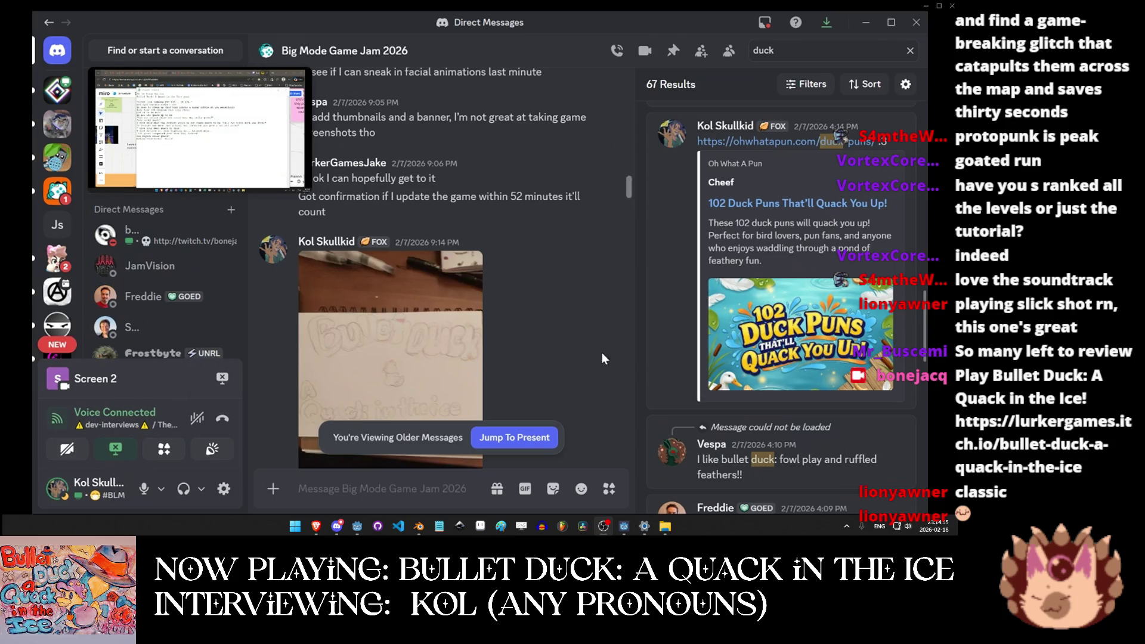
Watch your own live stream in The Boneyard, then return to the game jam direct messages.
click(66, 110)
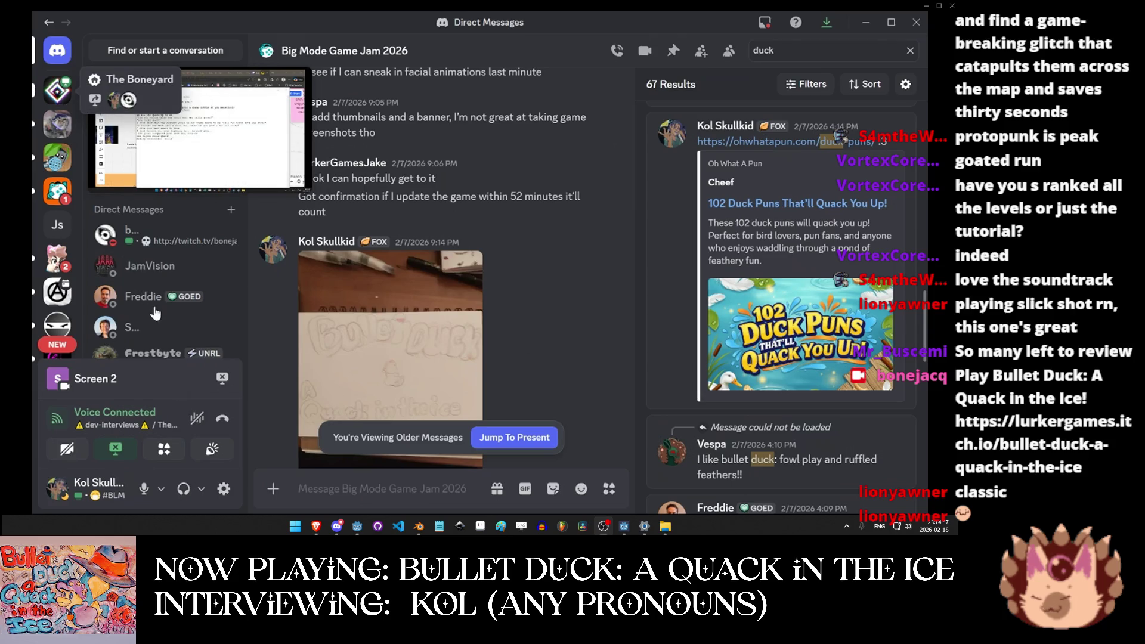
scroll(160, 318, down, 3)
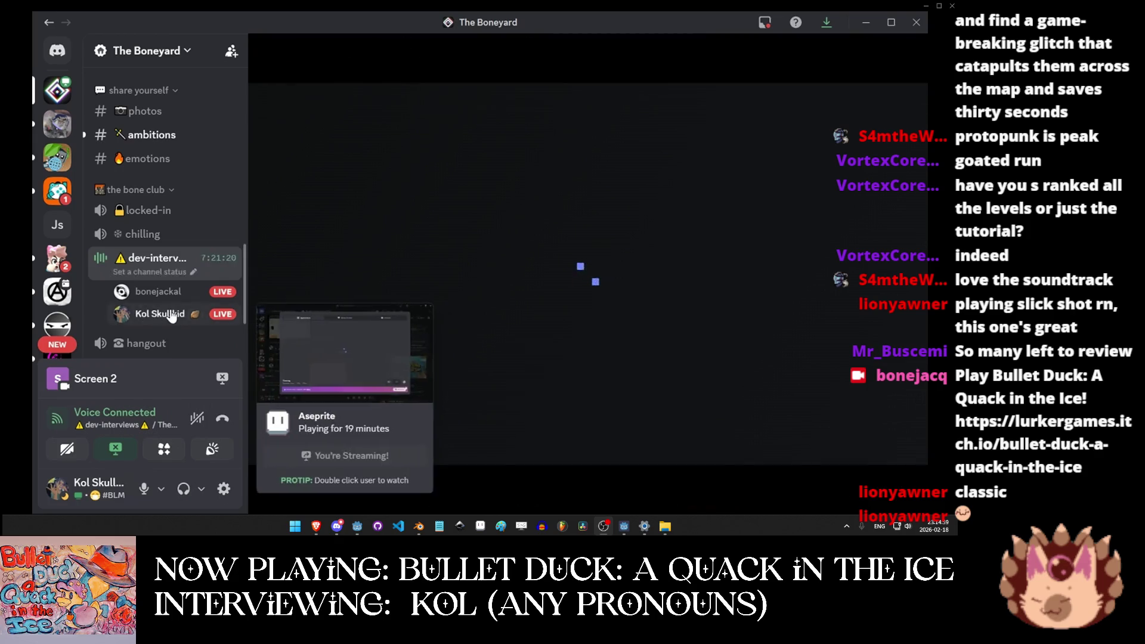
double_click(178, 316)
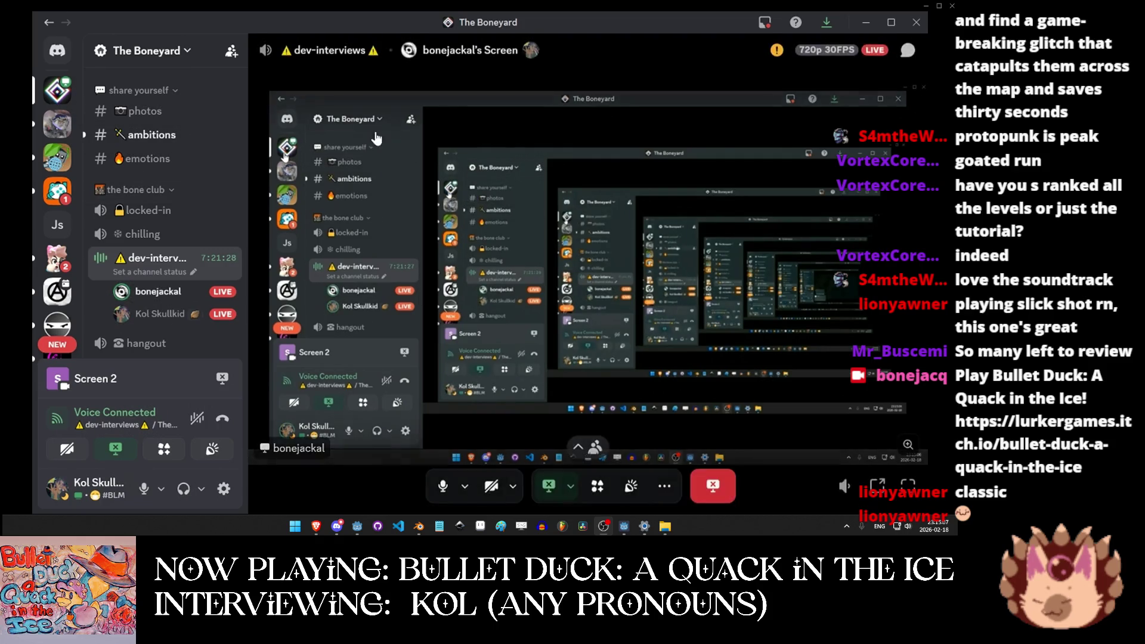
click(55, 52)
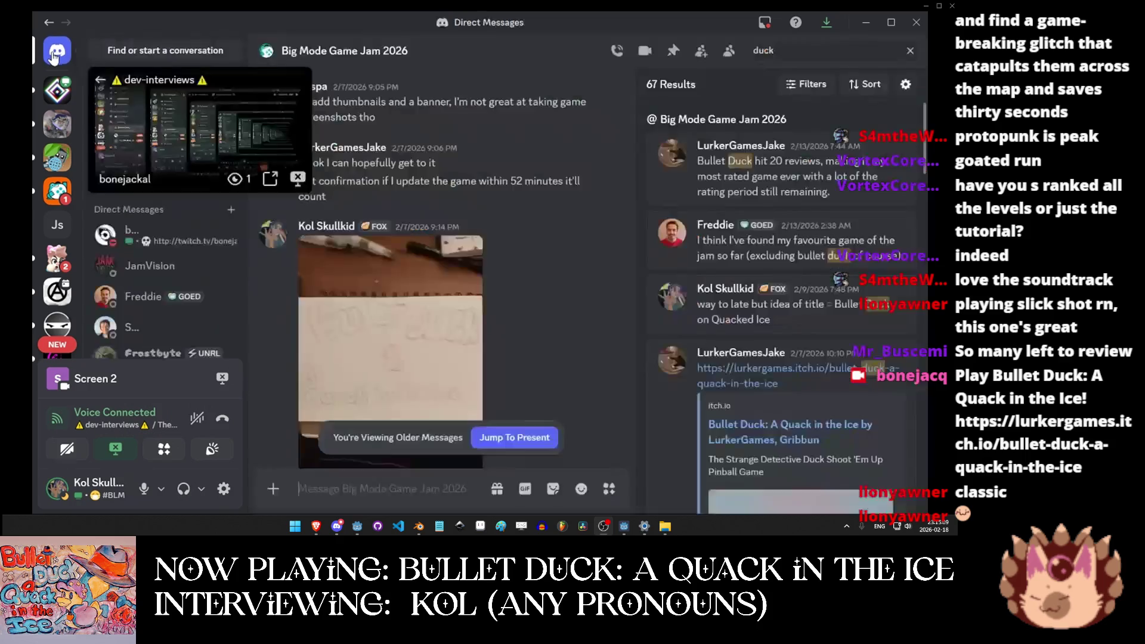
View the hand-drawn Bullet Duck banner and title image full-size, closing each afterward.
scroll(707, 309, down, 10)
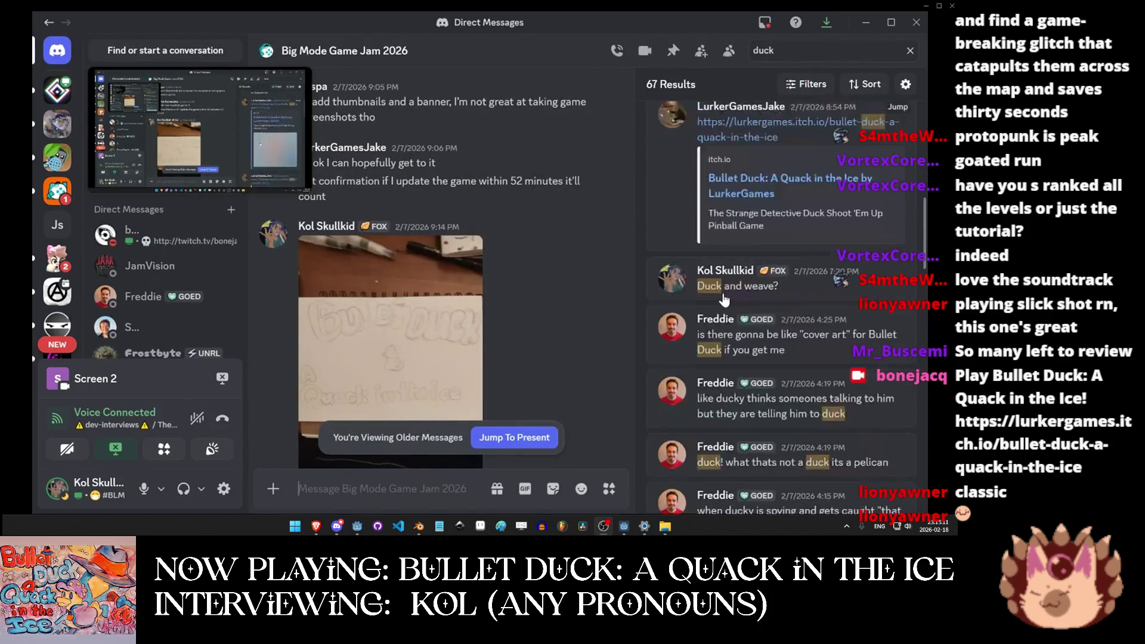
scroll(720, 318, down, 5)
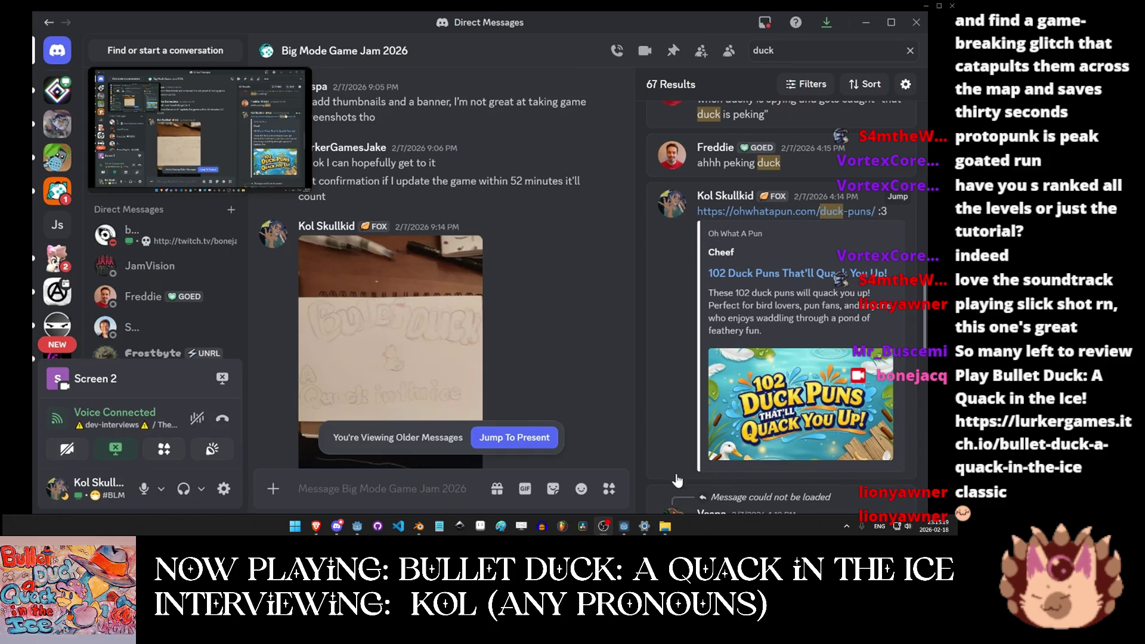
scroll(398, 258, down, 5)
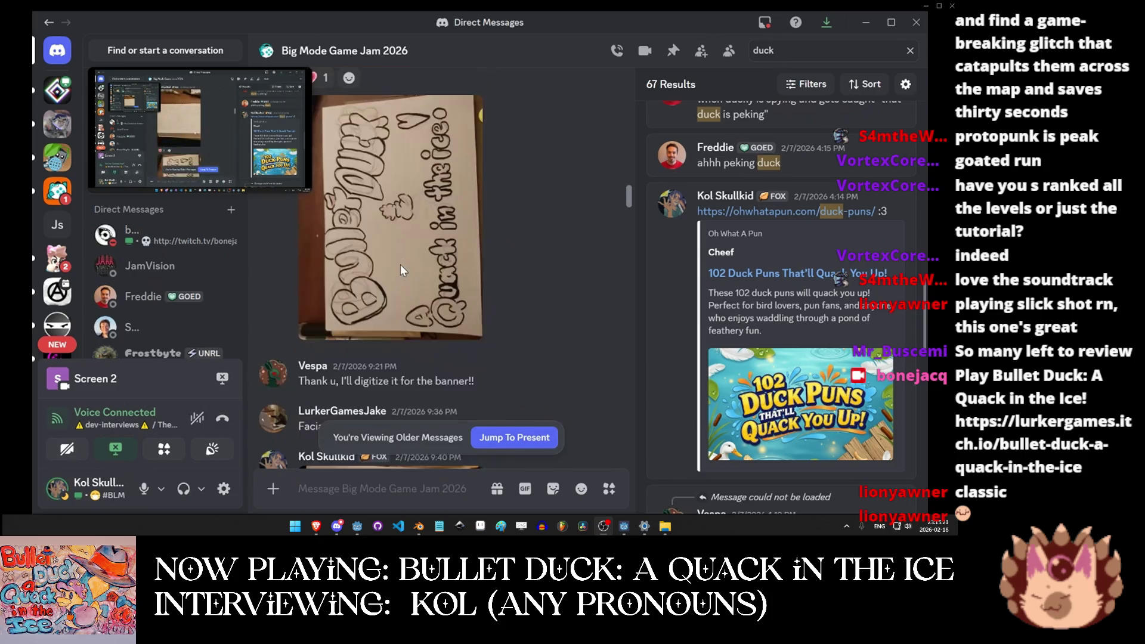
scroll(394, 262, down, 3)
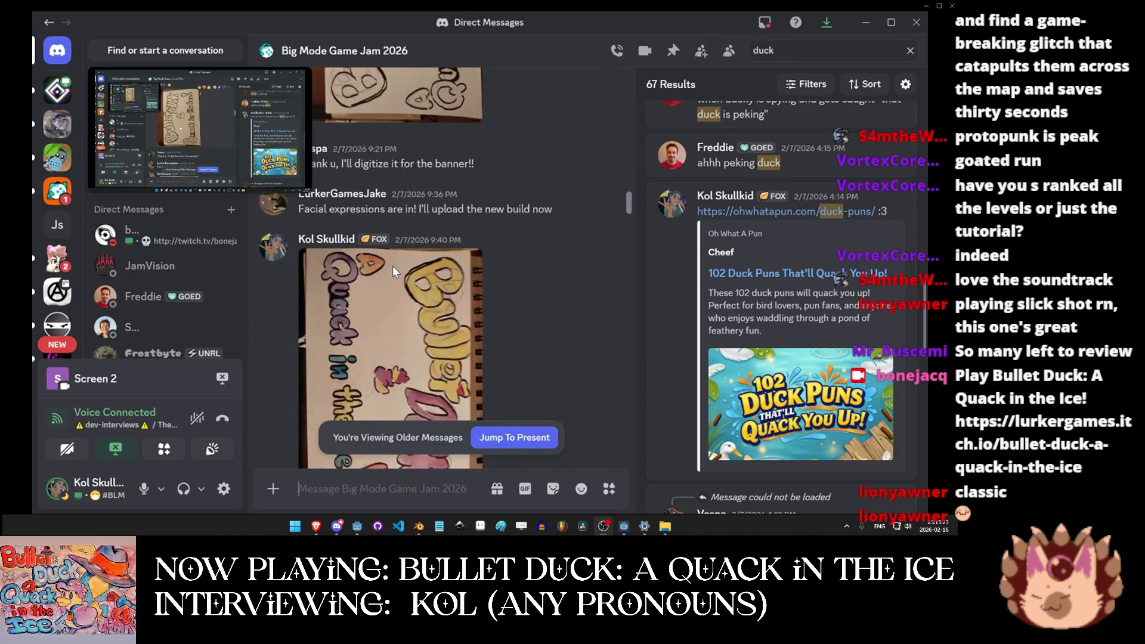
click(445, 327)
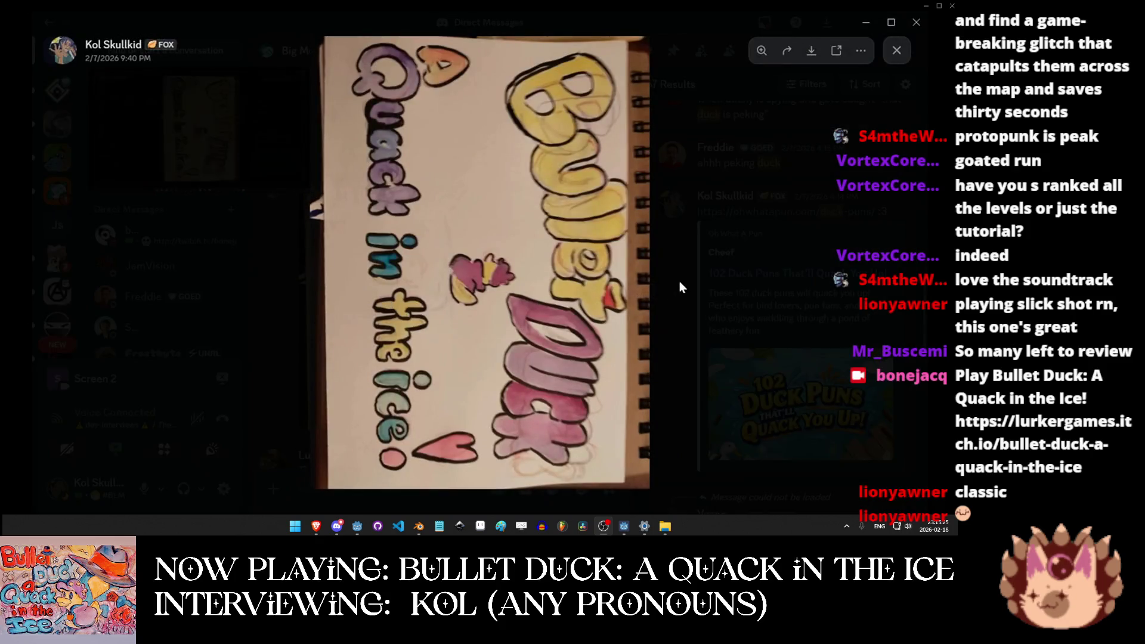
key(Escape)
scroll(460, 327, down, 2)
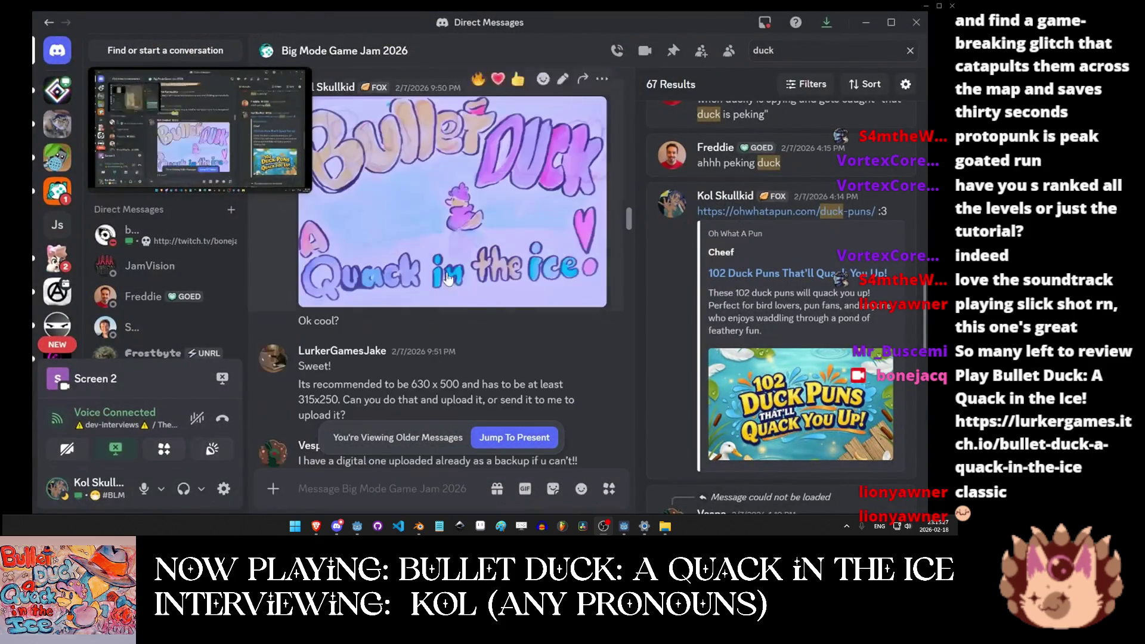
click(459, 238)
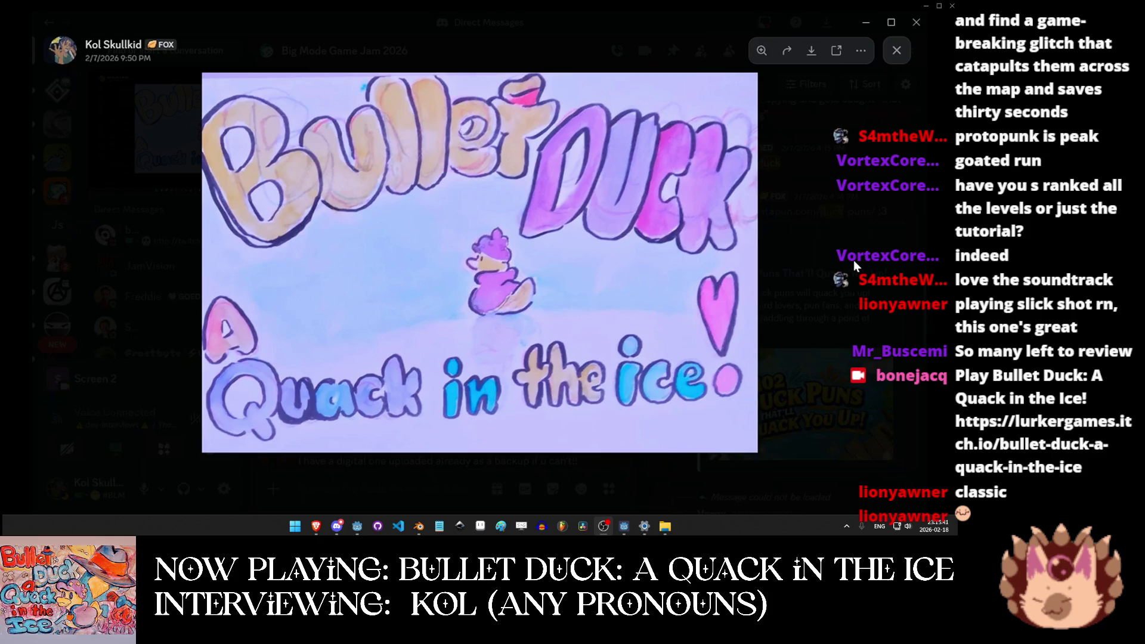
key(Escape)
Scroll down to the updated cover message and enlarge the new Bullet Duck cover art.
scroll(399, 365, down, 6)
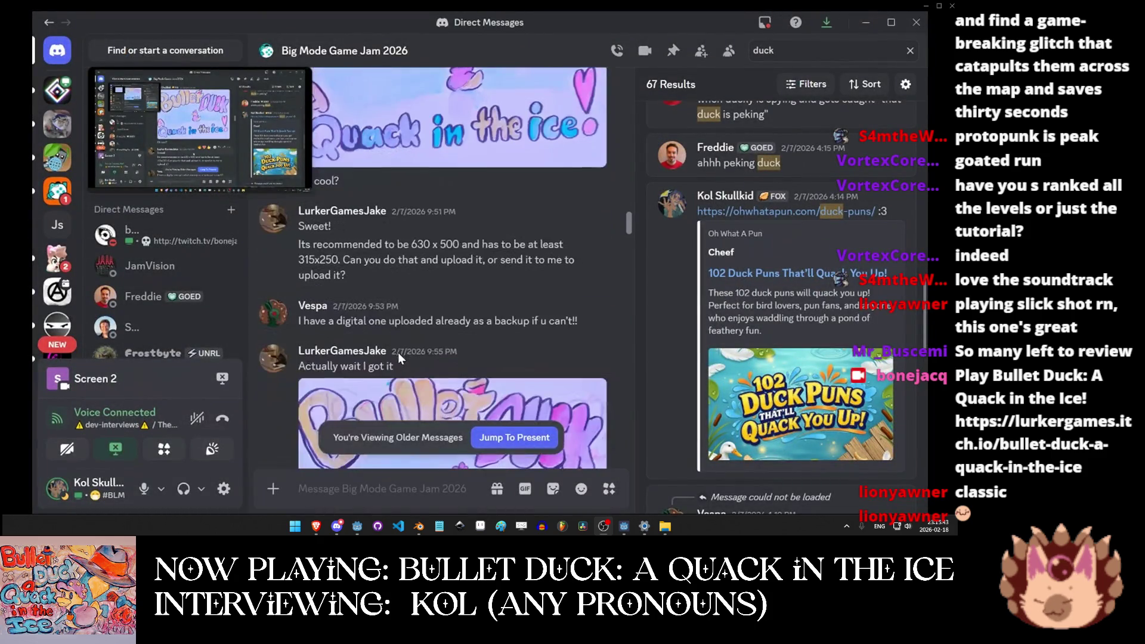
scroll(420, 325, down, 10)
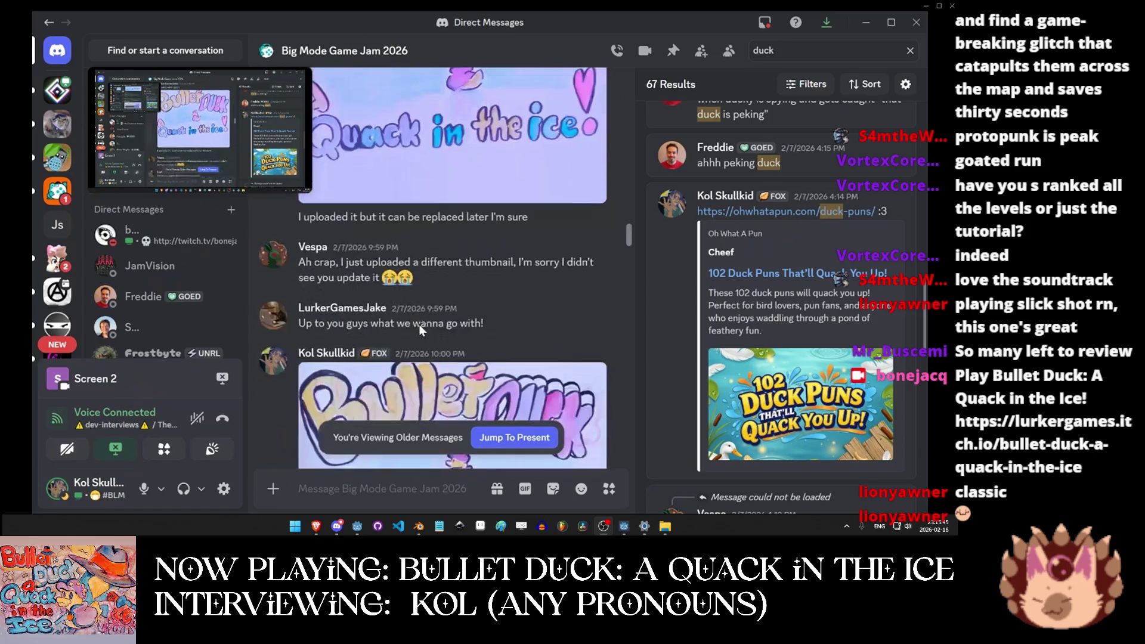
scroll(420, 339, down, 10)
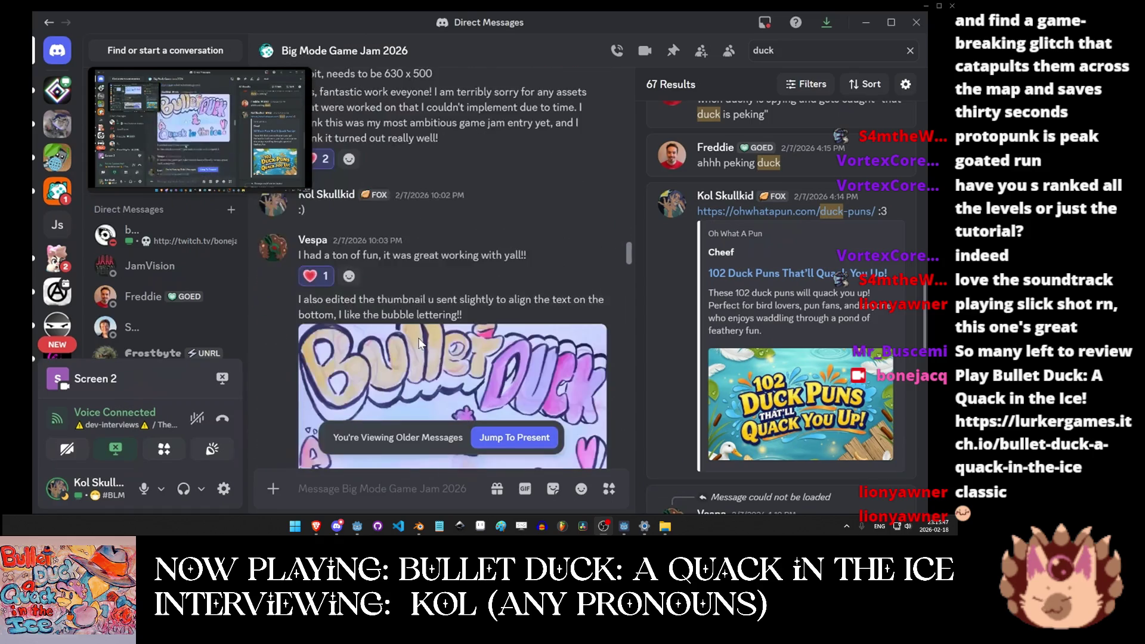
scroll(420, 344, down, 8)
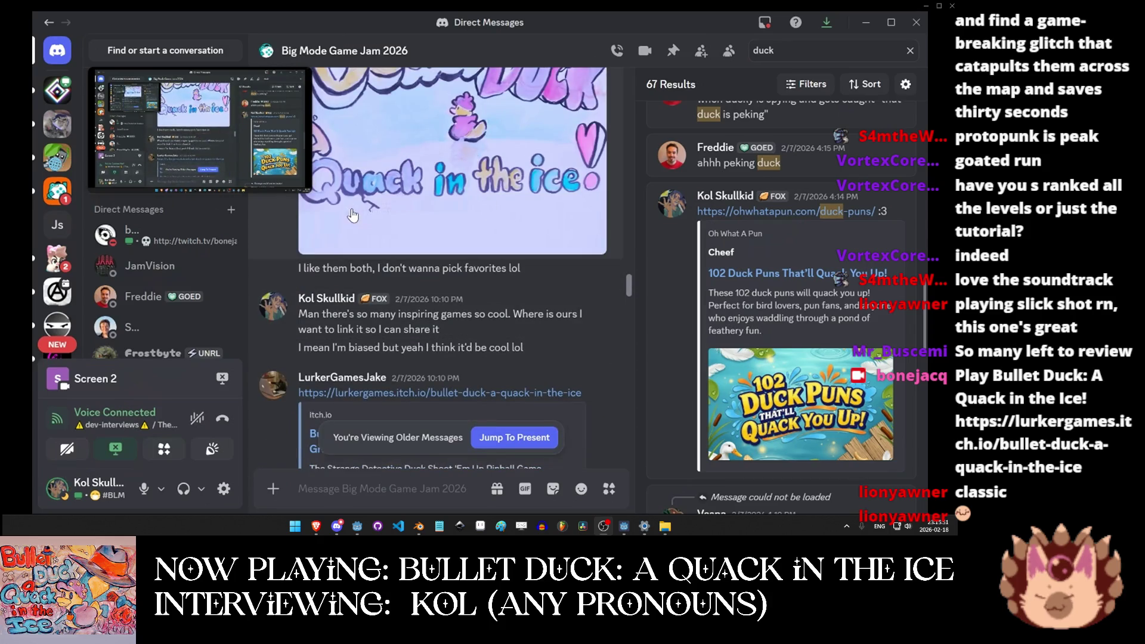
scroll(410, 332, down, 5)
scroll(410, 332, down, 10)
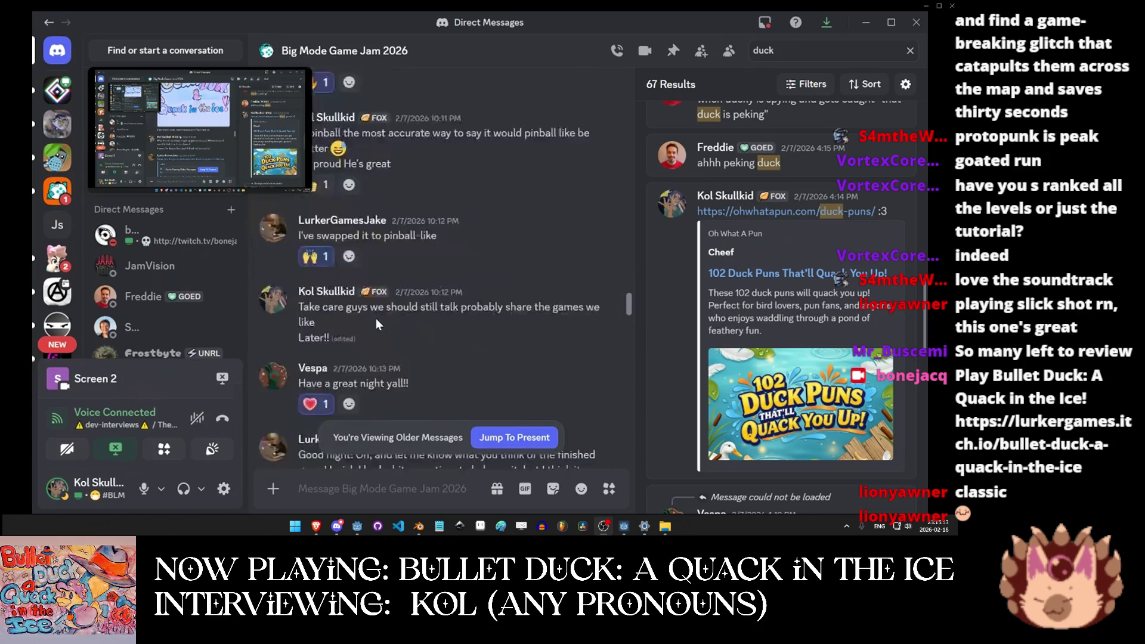
scroll(377, 322, down, 15)
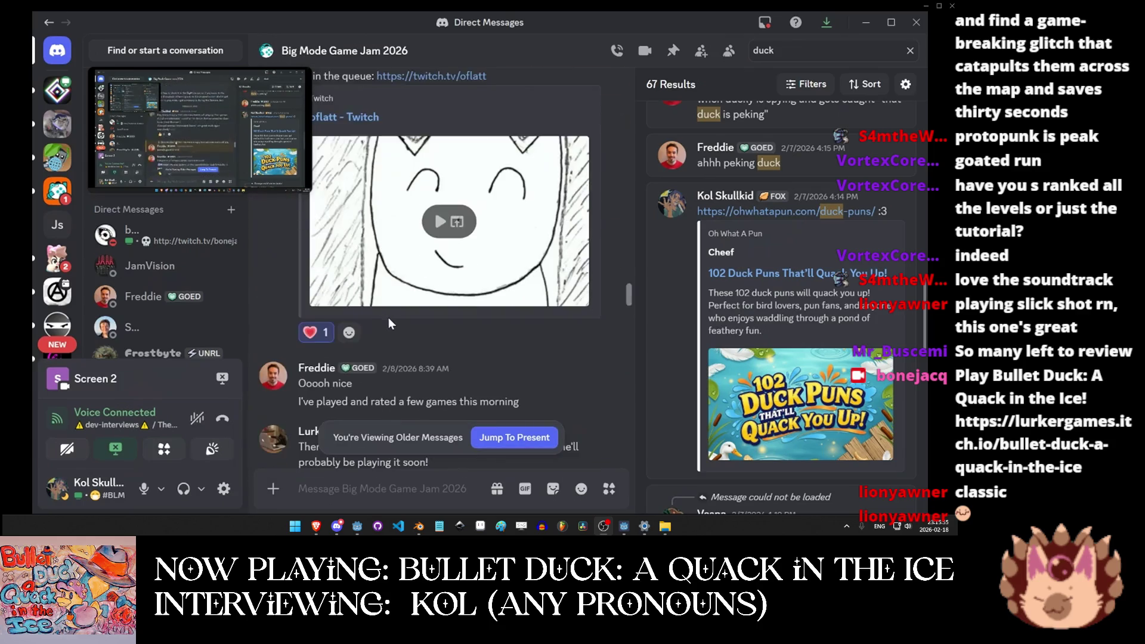
scroll(525, 334, down, 15)
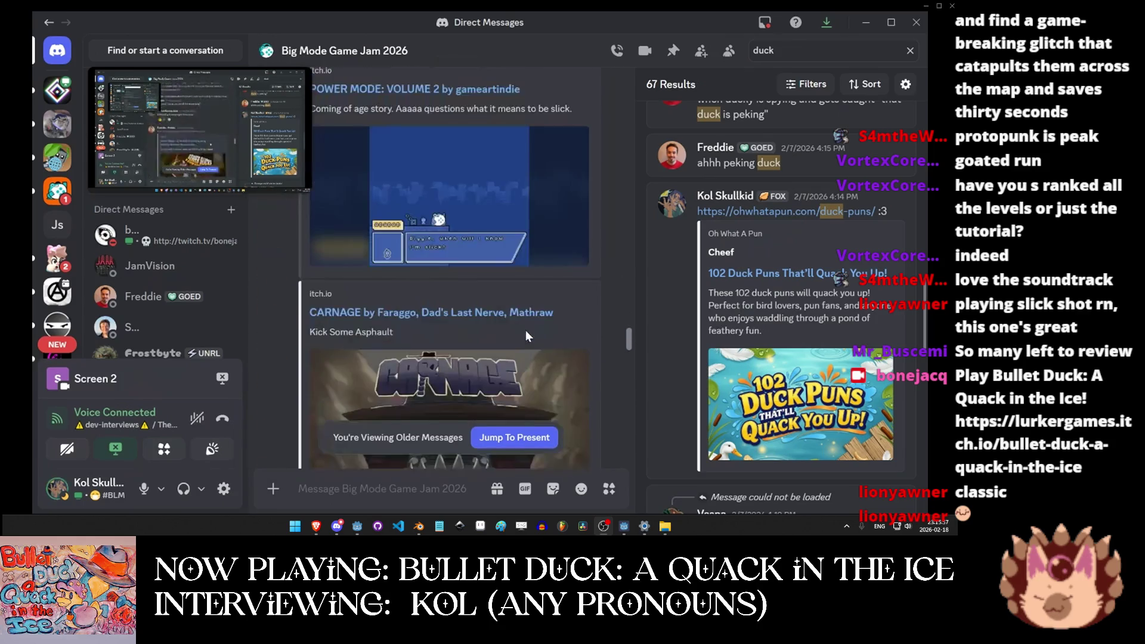
scroll(525, 343, down, 15)
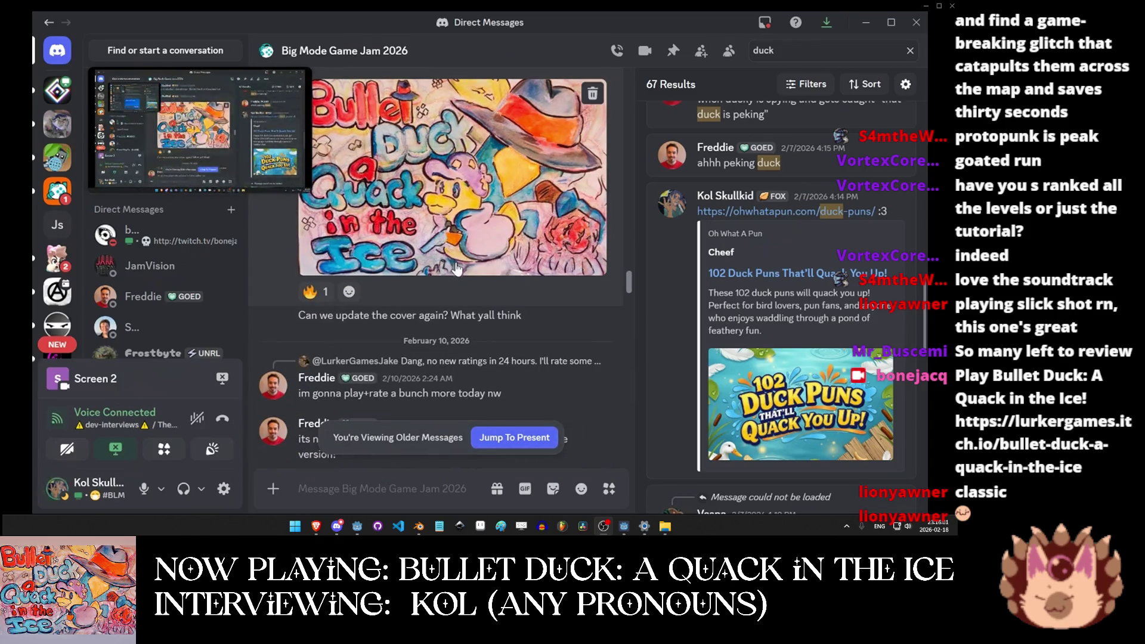
click(457, 263)
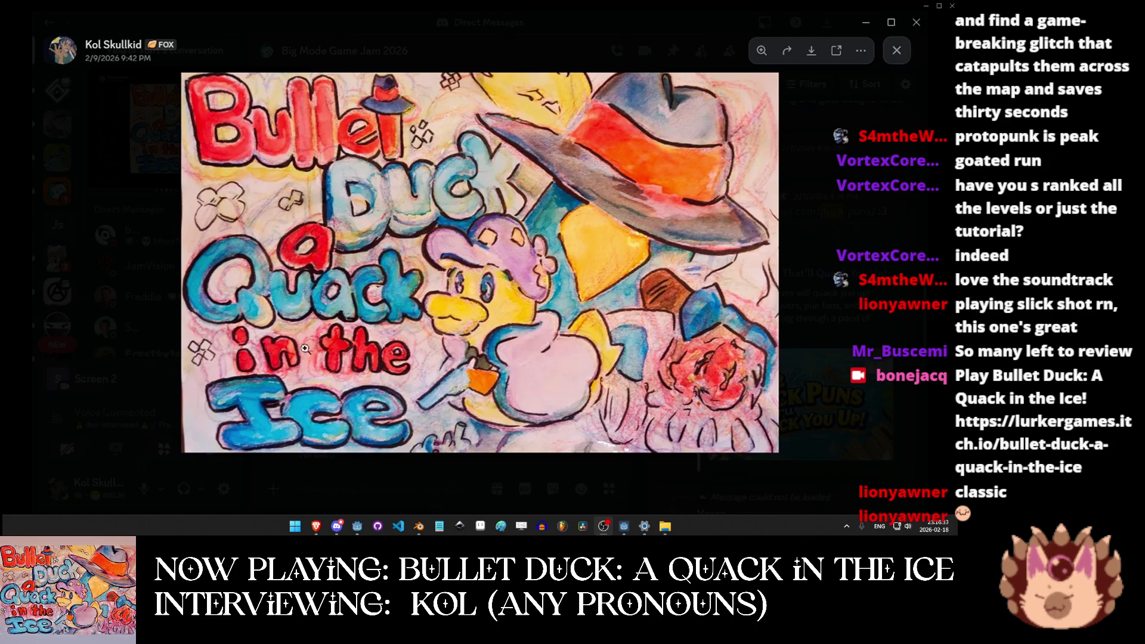
Close the enlarged cover, read down to the newest team messages, and switch to the ScreamJam Miro board.
click(833, 199)
scroll(479, 326, down, 5)
scroll(481, 333, down, 10)
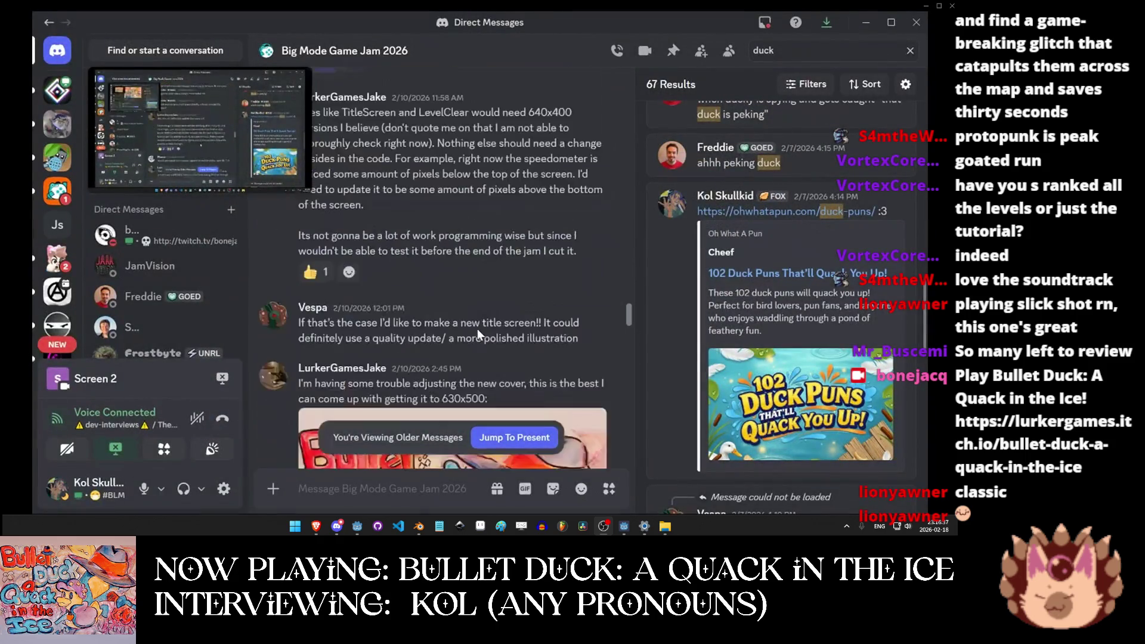
scroll(479, 336, down, 10)
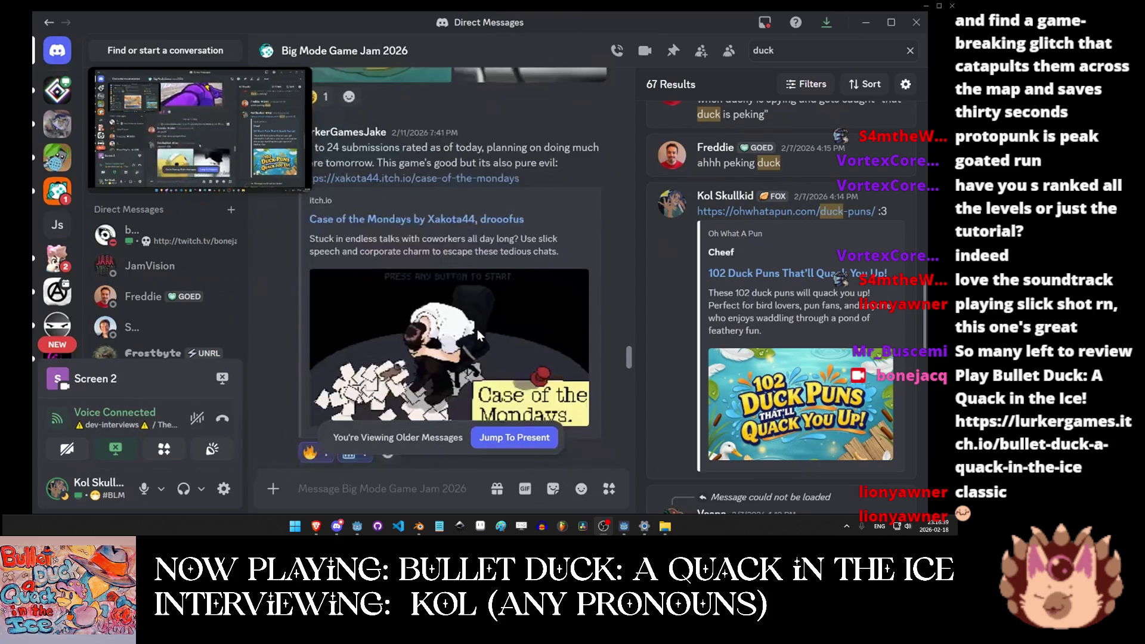
scroll(387, 352, down, 10)
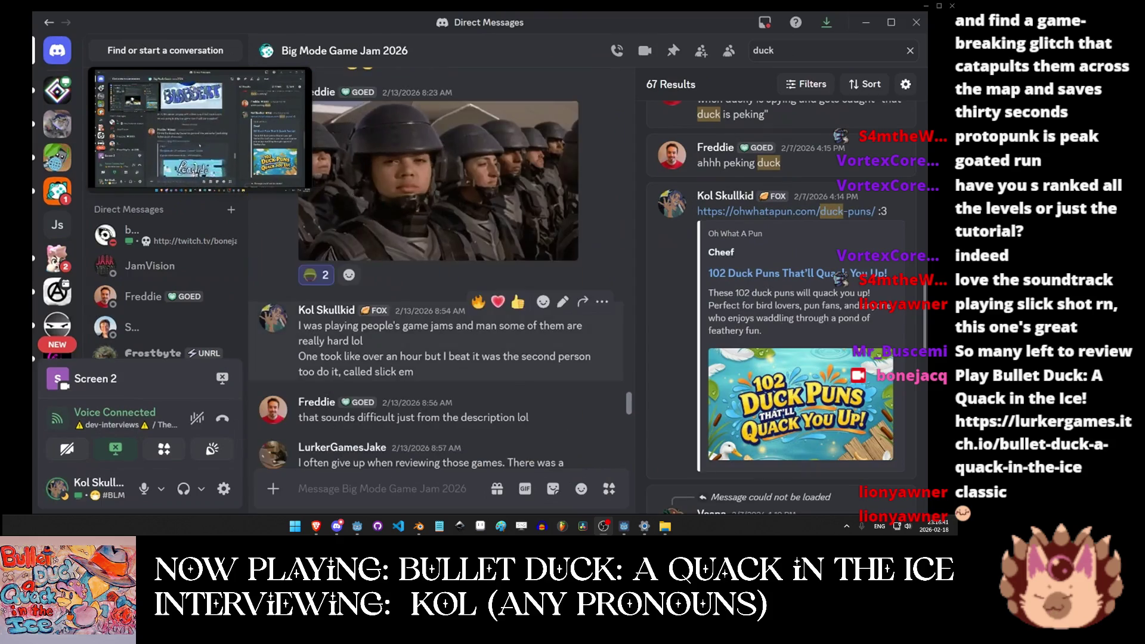
scroll(387, 352, down, 2)
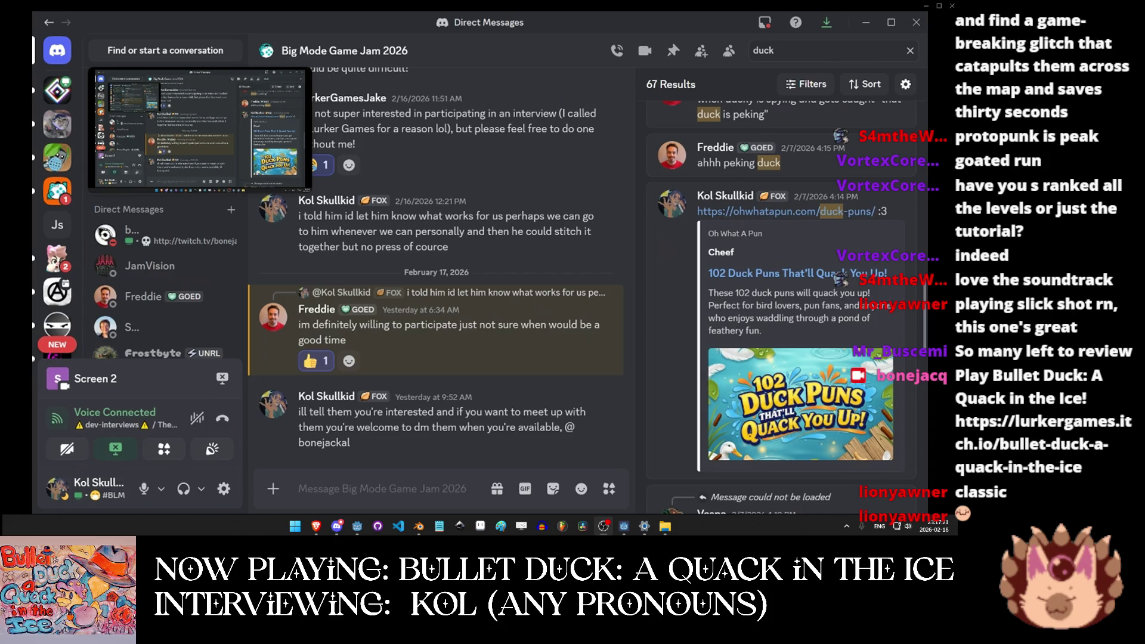
key(alt+Tab)
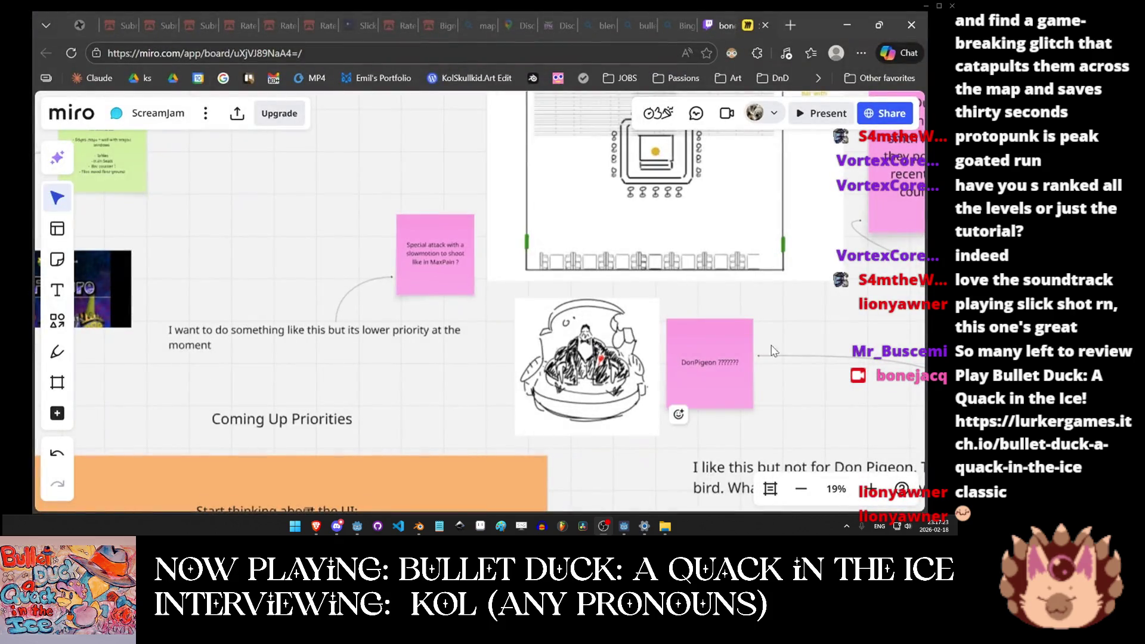
Zoom out and pan across the ScreamJam board, then switch to the ProtoPunkWindows(c) folder.
scroll(422, 338, down, 5)
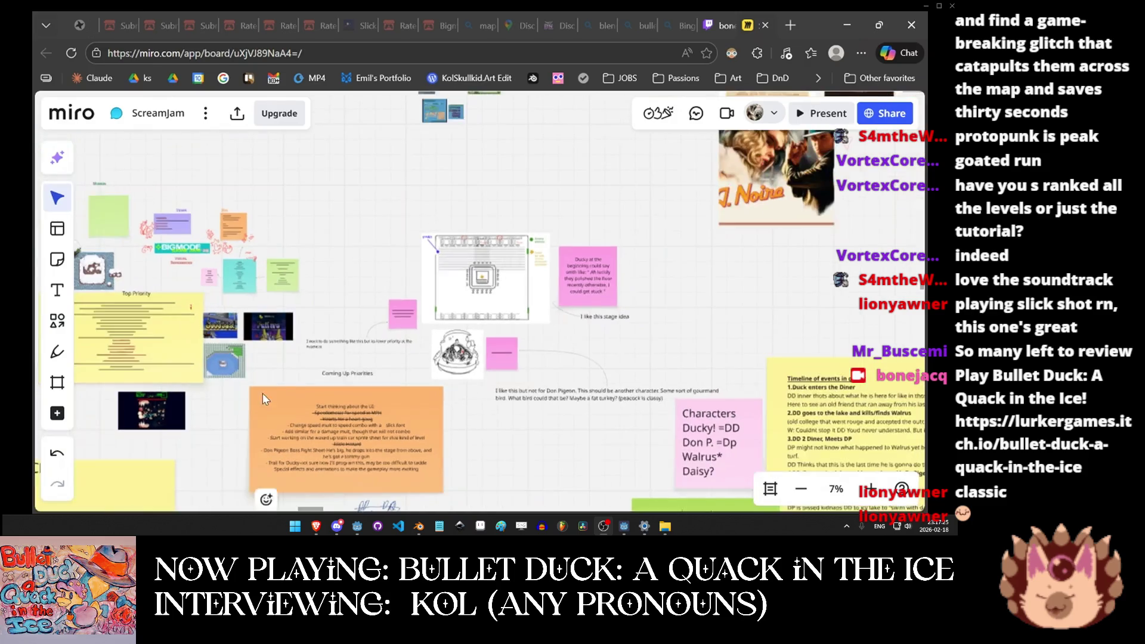
drag(262, 393, 380, 300)
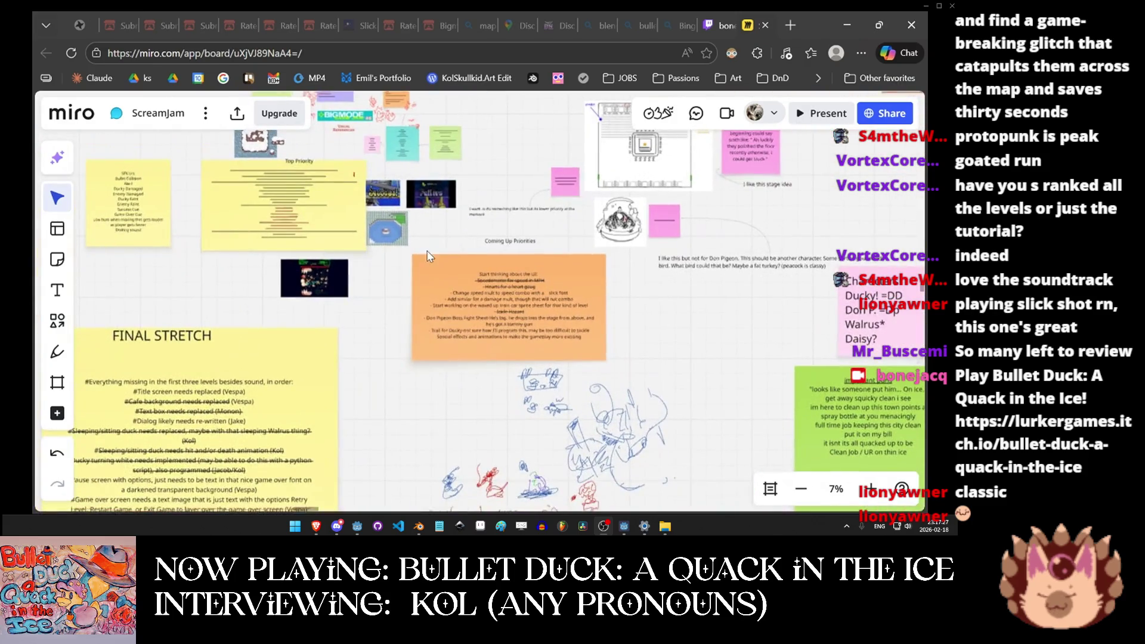
mouse_move(393, 21)
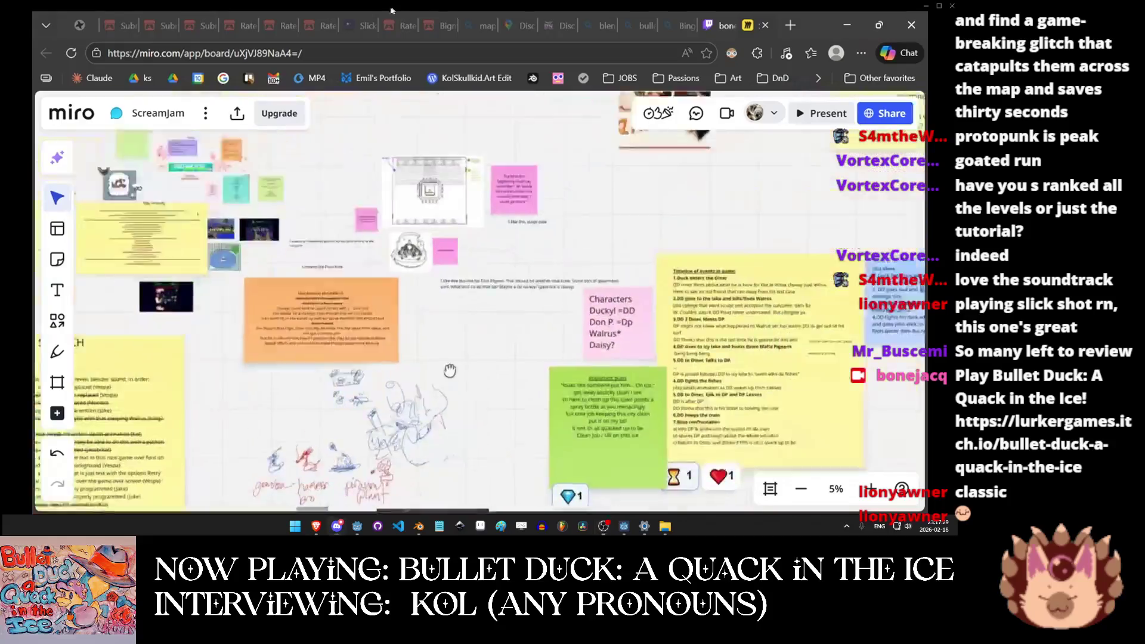
key(alt+Tab)
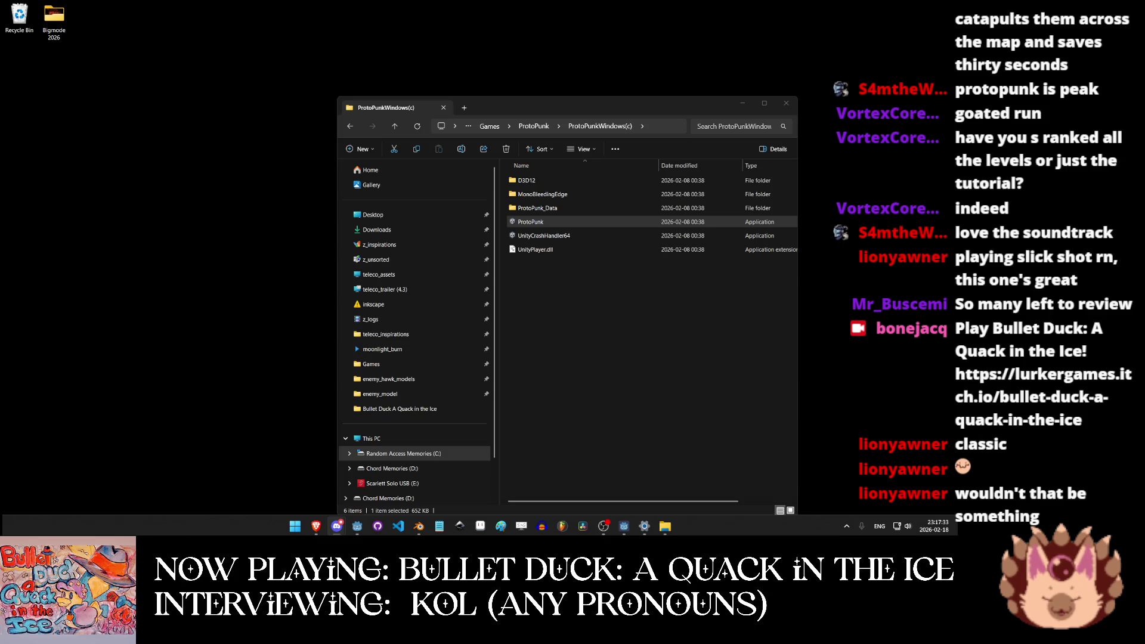
Minimize the ProtoPunk folder, bring up the Bullet Duck itch.io rating page, and open the Discord call window.
click(741, 104)
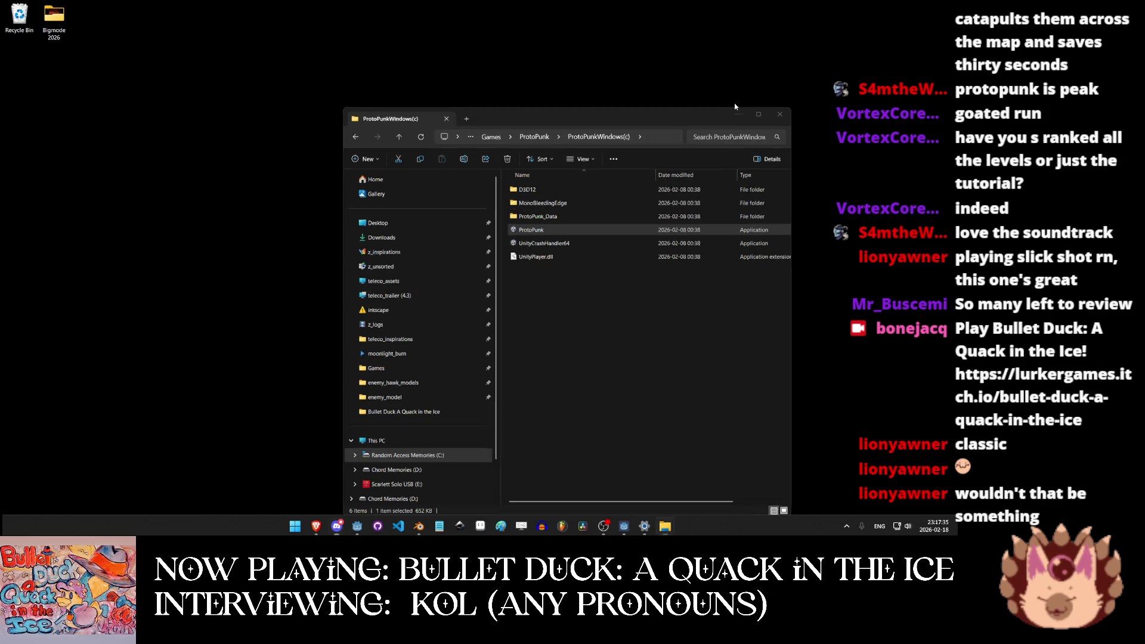
mouse_move(316, 525)
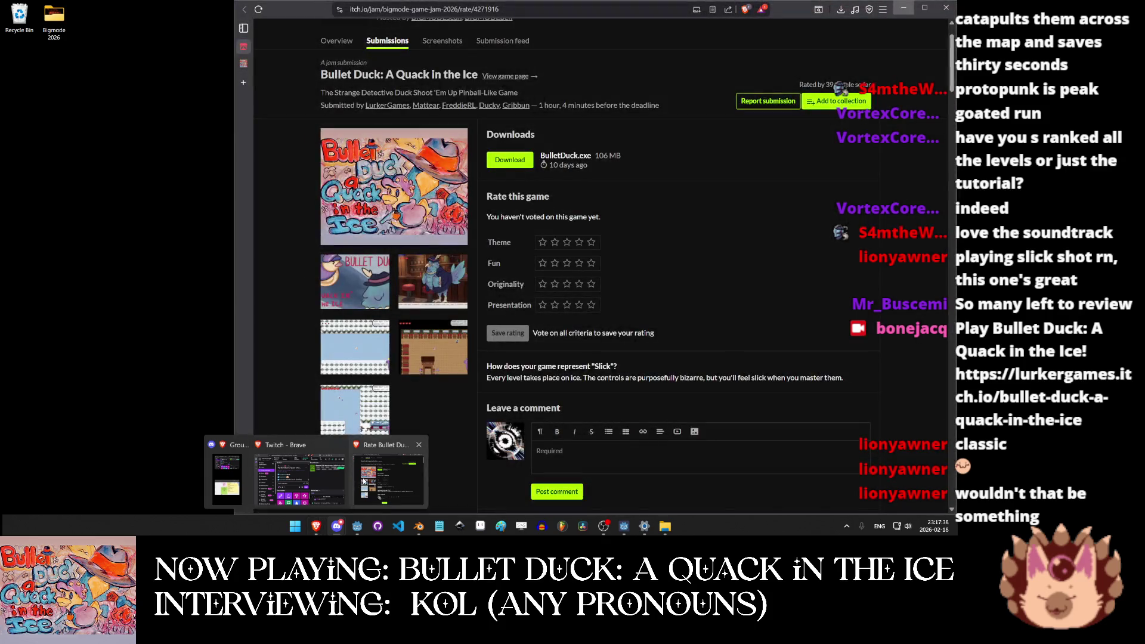
click(388, 480)
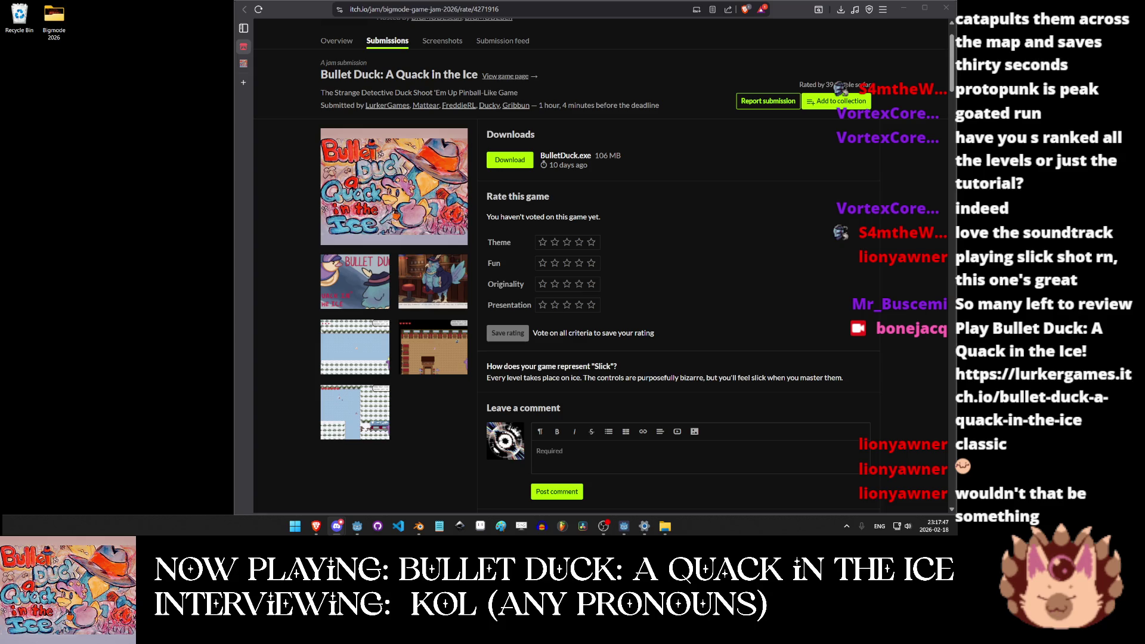
click(337, 526)
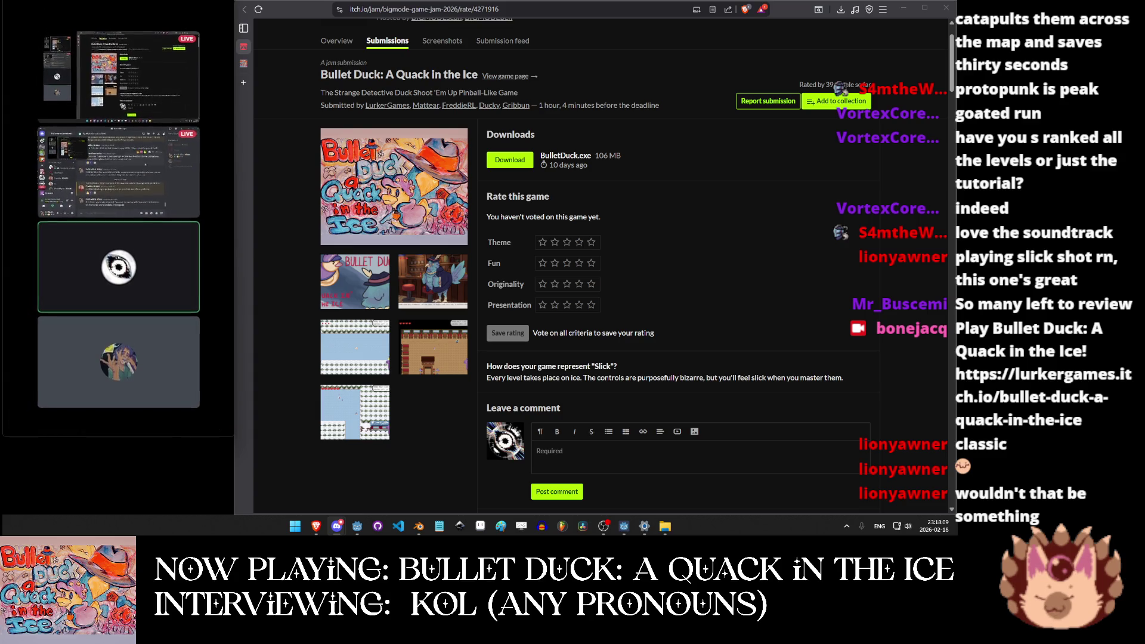
Stretch the Discord call window to full screen height beside the rating page.
drag(108, 0, 108, 2)
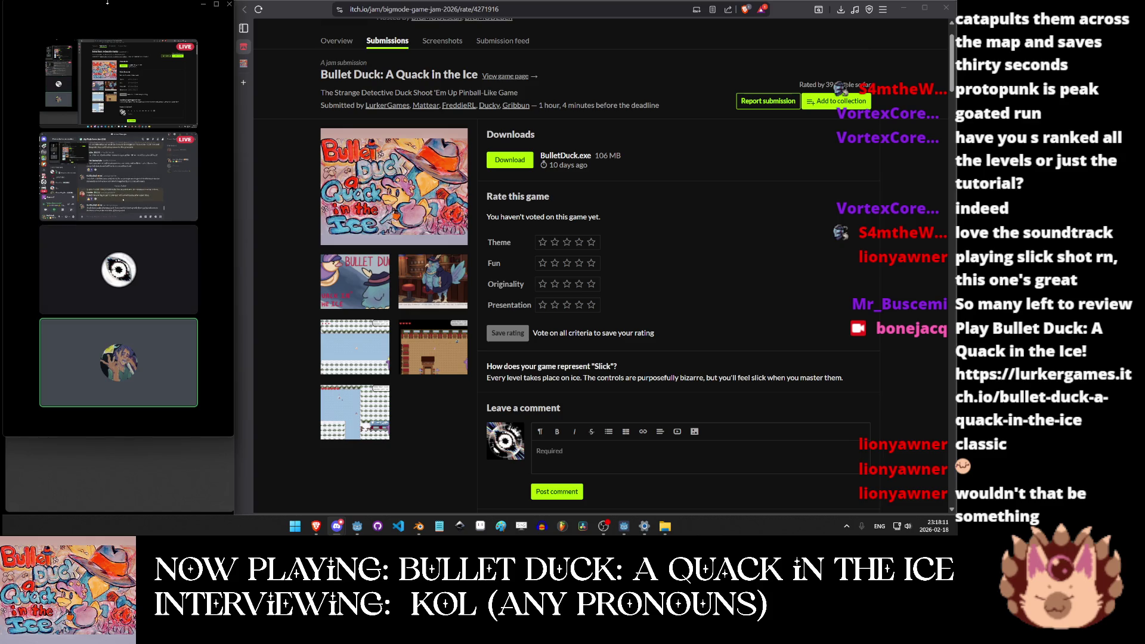
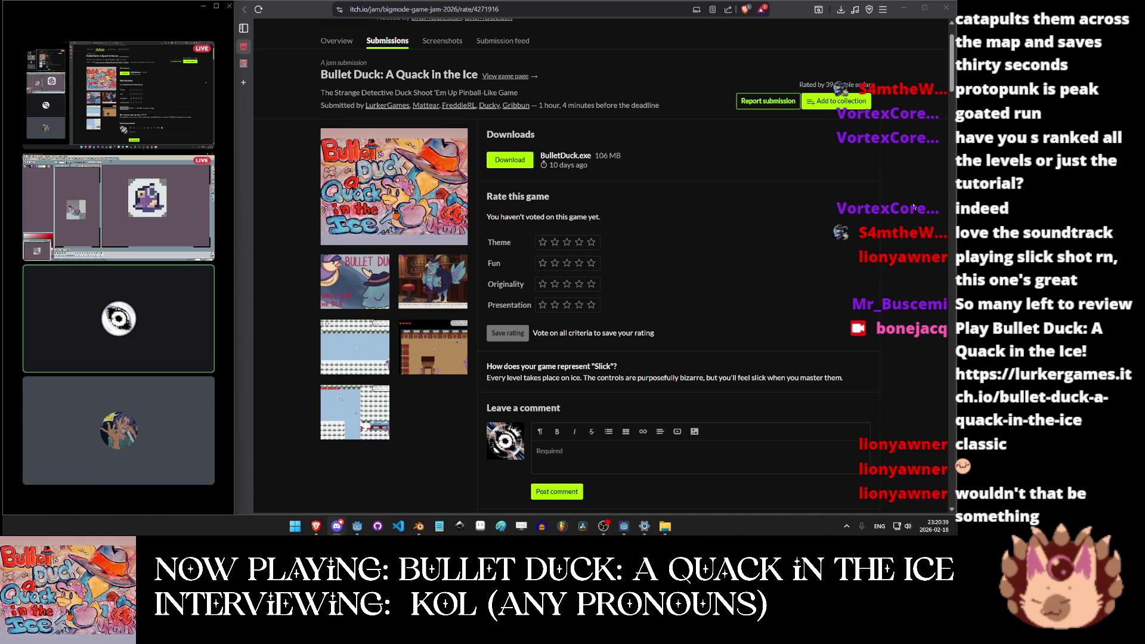
Highlight the Slick question and its answer about levels on ice on the rating page.
drag(487, 366, 618, 366)
click(484, 379)
drag(484, 379, 846, 385)
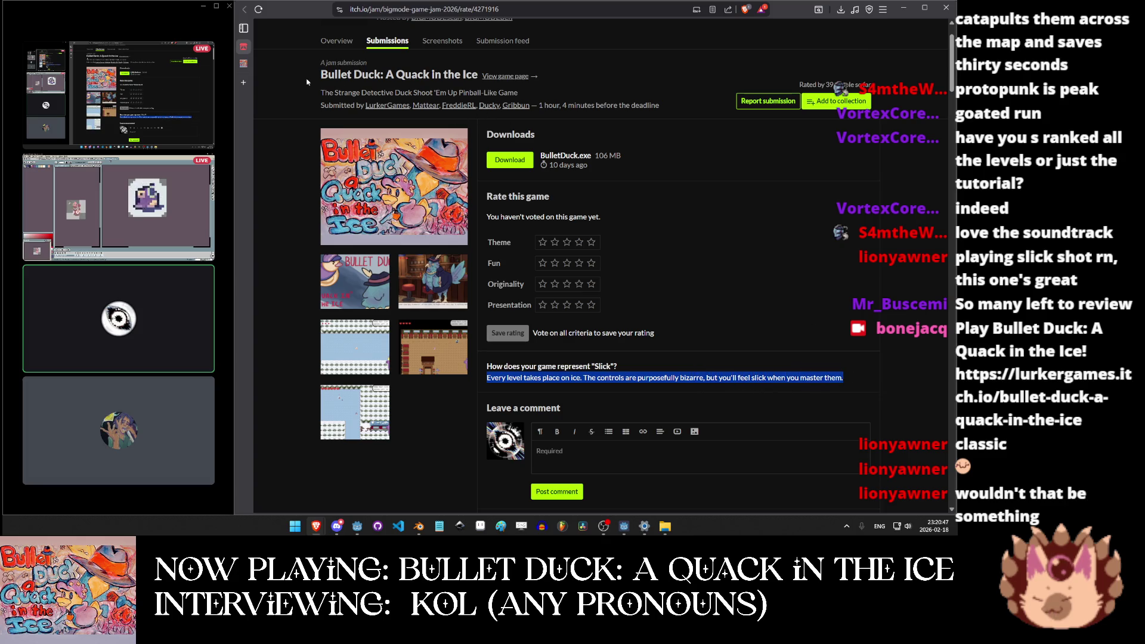
On the Bullet Duck game page, highlight the gameplay and controller support paragraphs, then scroll to the credits.
click(243, 63)
scroll(380, 214, down, 2)
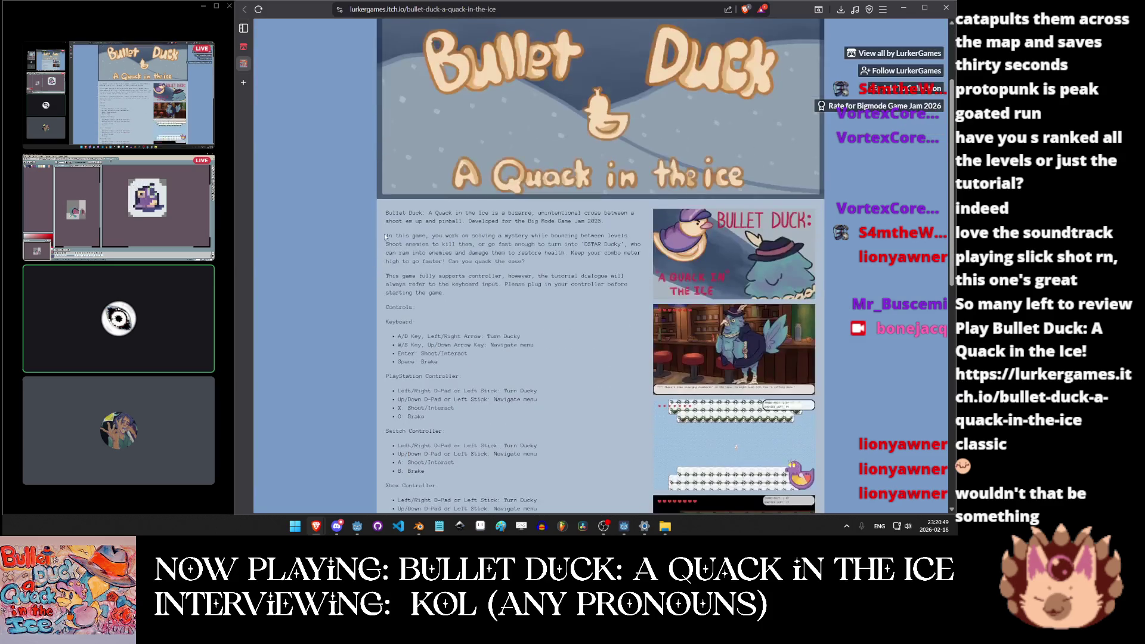
drag(388, 213, 597, 221)
drag(388, 235, 618, 236)
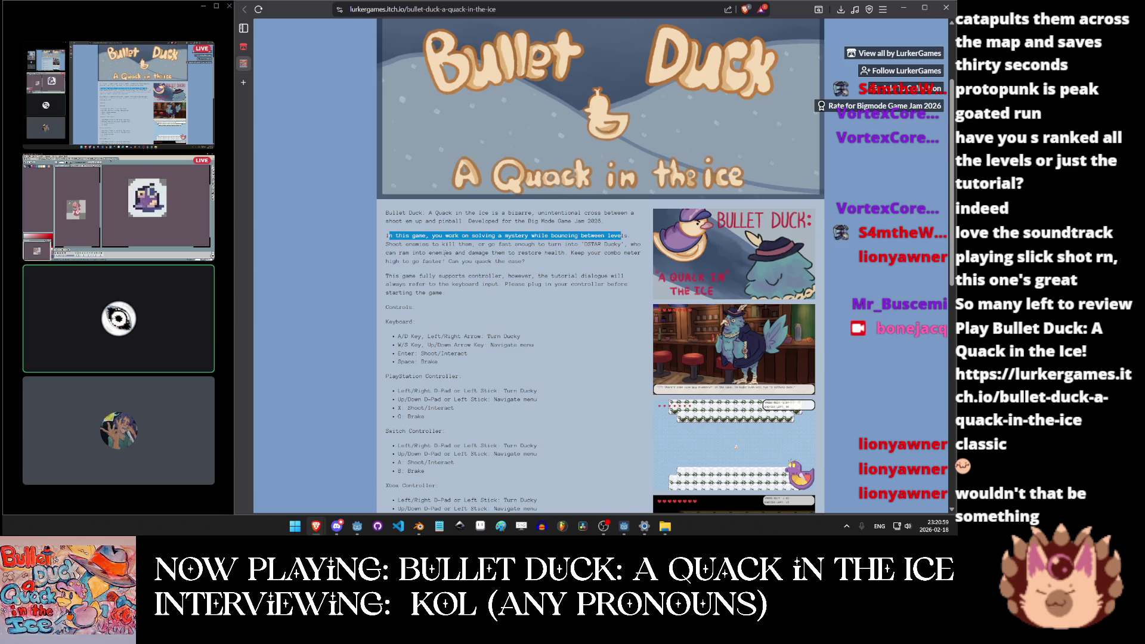
mouse_move(395, 244)
mouse_down()
mouse_move(594, 236)
mouse_move(607, 254)
mouse_move(443, 253)
mouse_move(582, 254)
mouse_move(550, 266)
mouse_up()
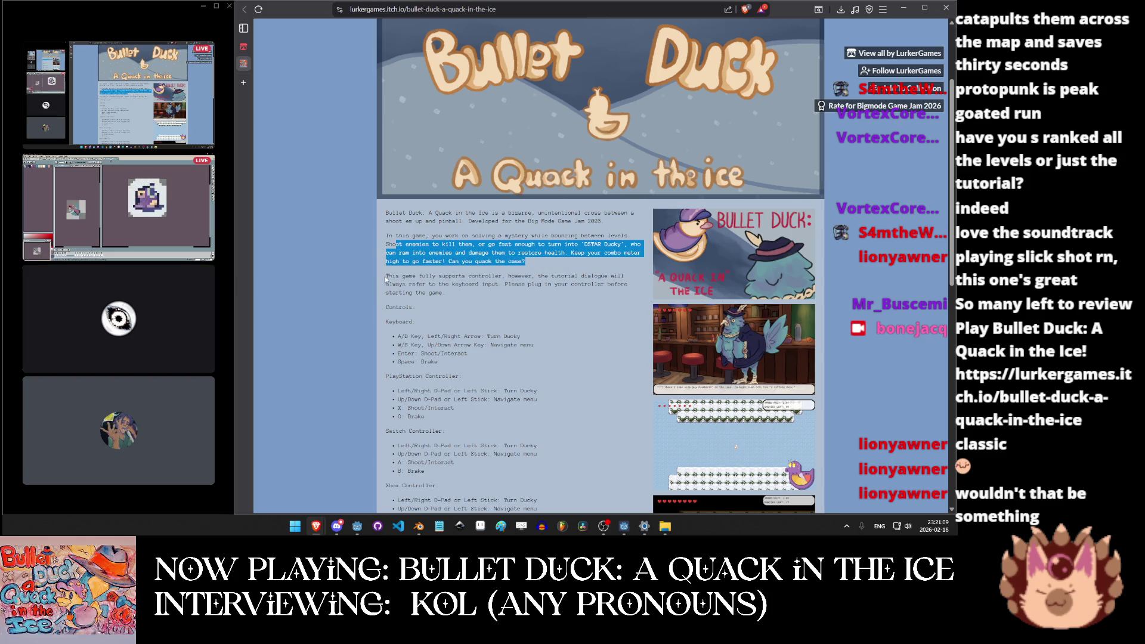
mouse_move(385, 276)
mouse_down()
mouse_move(449, 261)
mouse_move(589, 276)
mouse_move(490, 292)
mouse_move(449, 284)
mouse_move(485, 276)
mouse_move(528, 284)
mouse_move(446, 293)
mouse_up()
scroll(515, 286, down, 4)
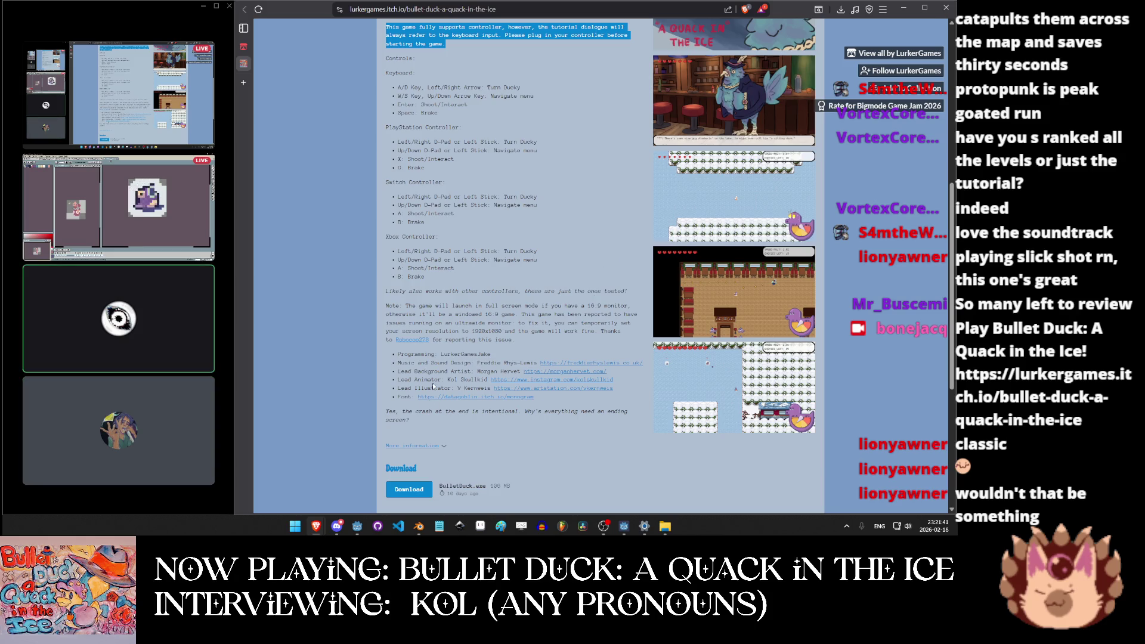
click(421, 346)
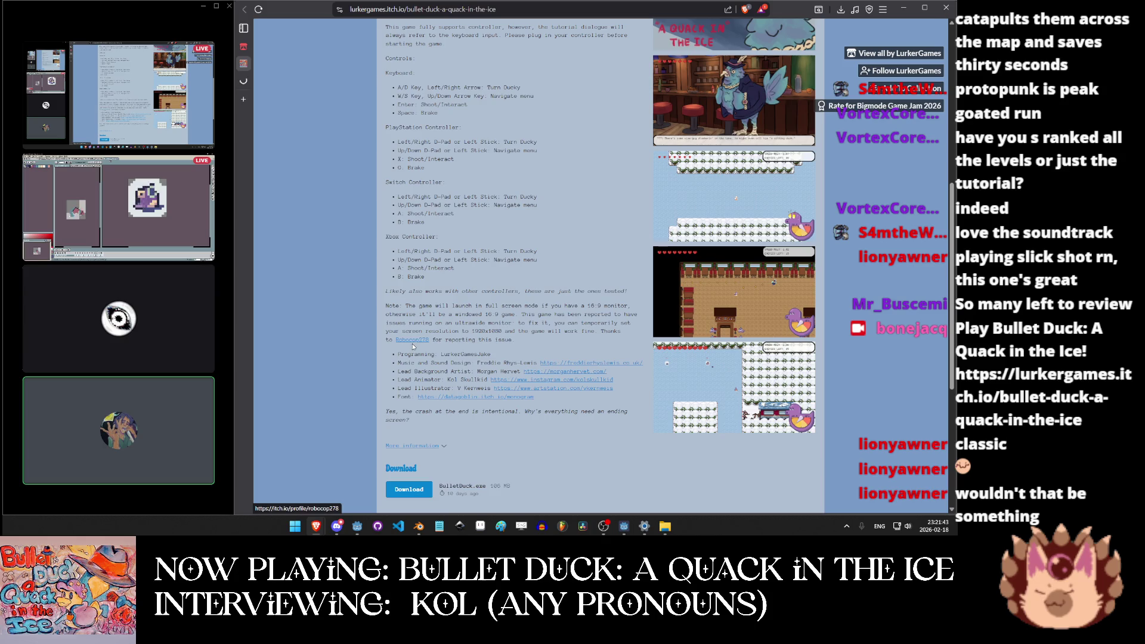
click(289, 80)
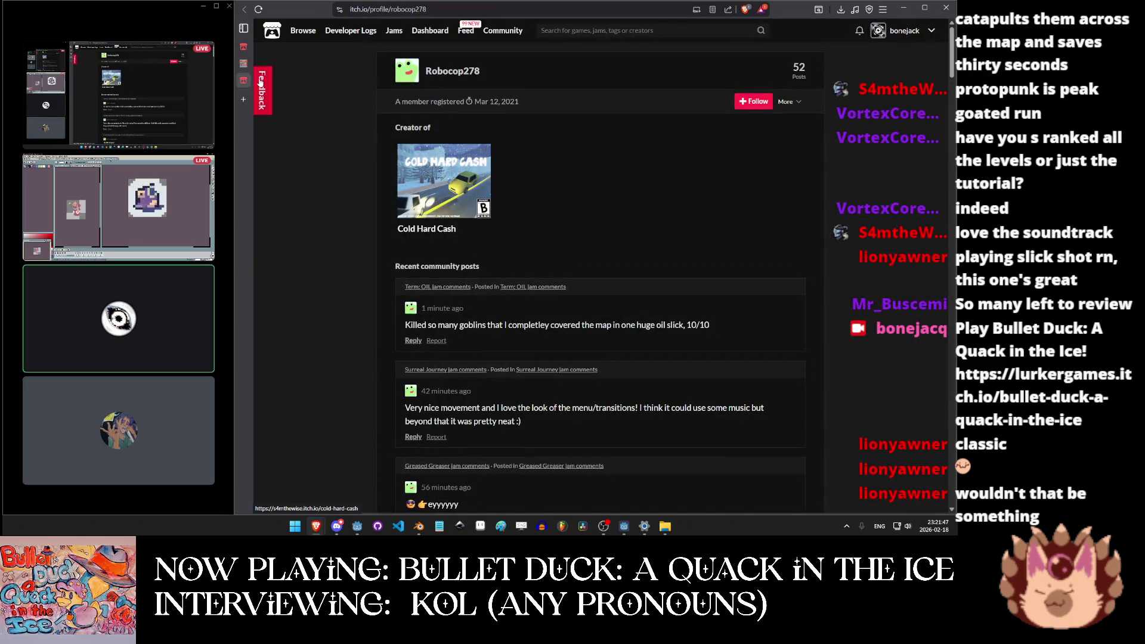
click(450, 208)
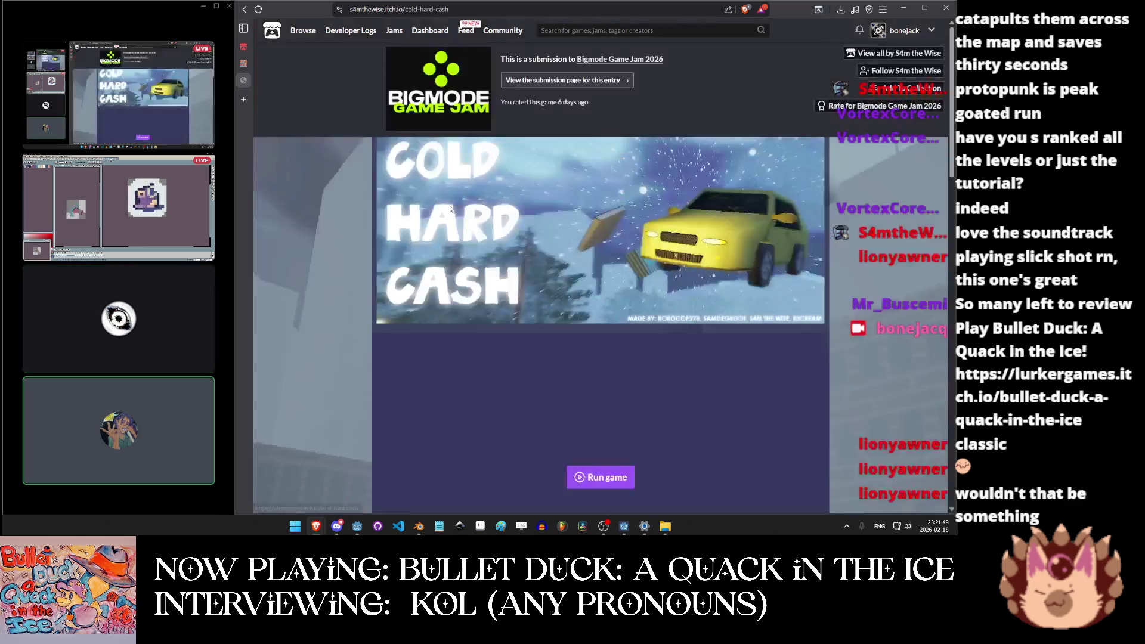
mouse_move(237, 87)
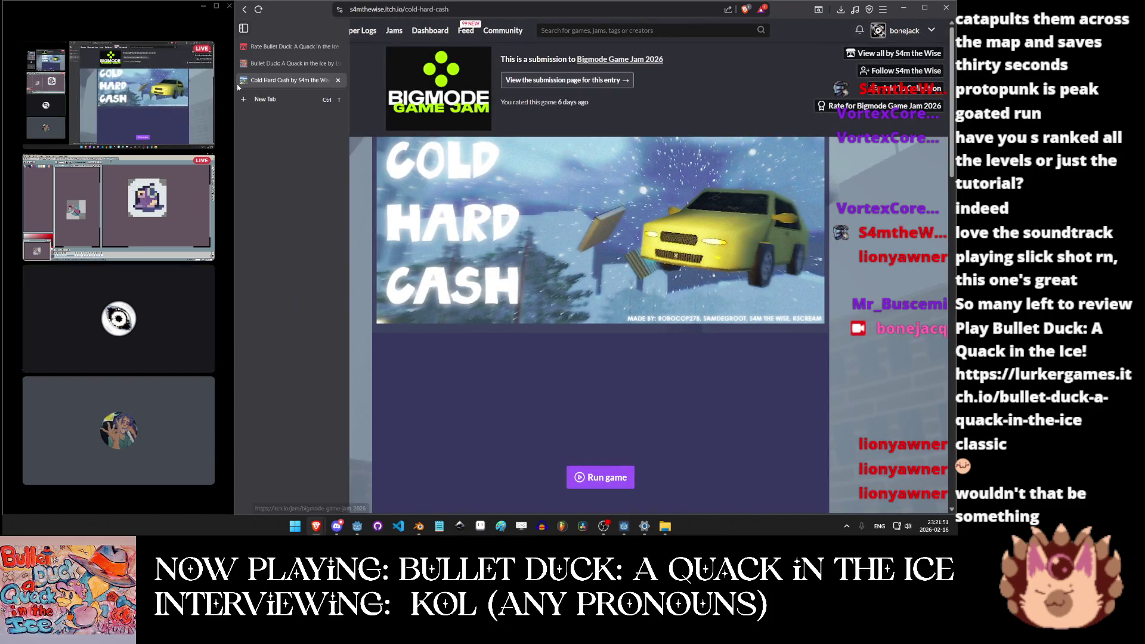
key(ctrl+w)
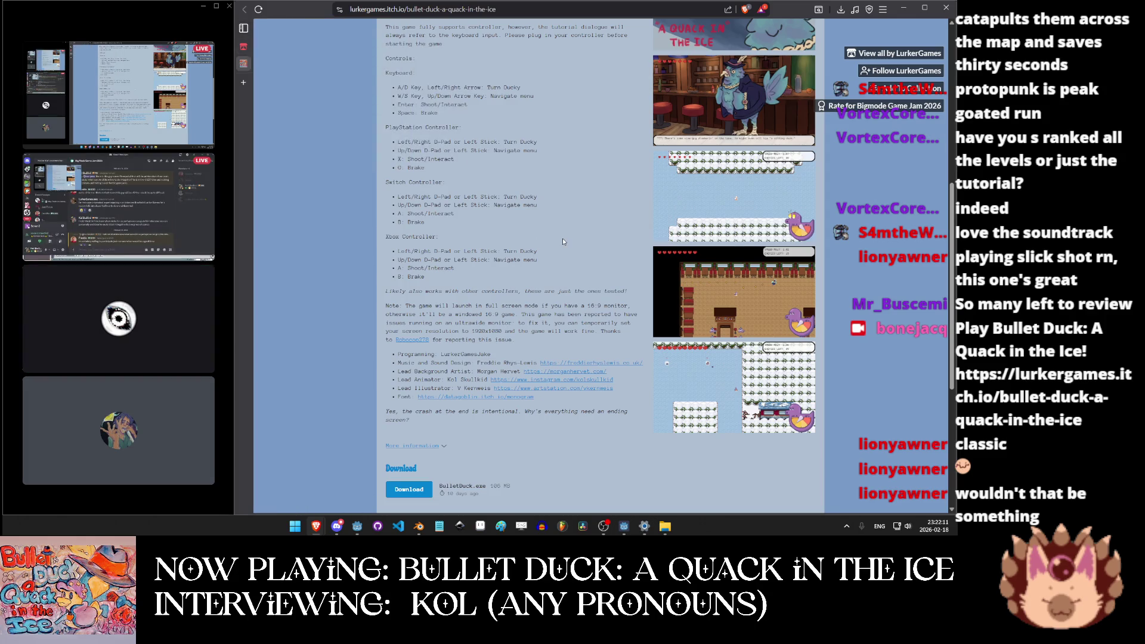
Bring the ProtoPunk File Explorer window forward and go up to the ProtoPunk folder.
mouse_move(665, 526)
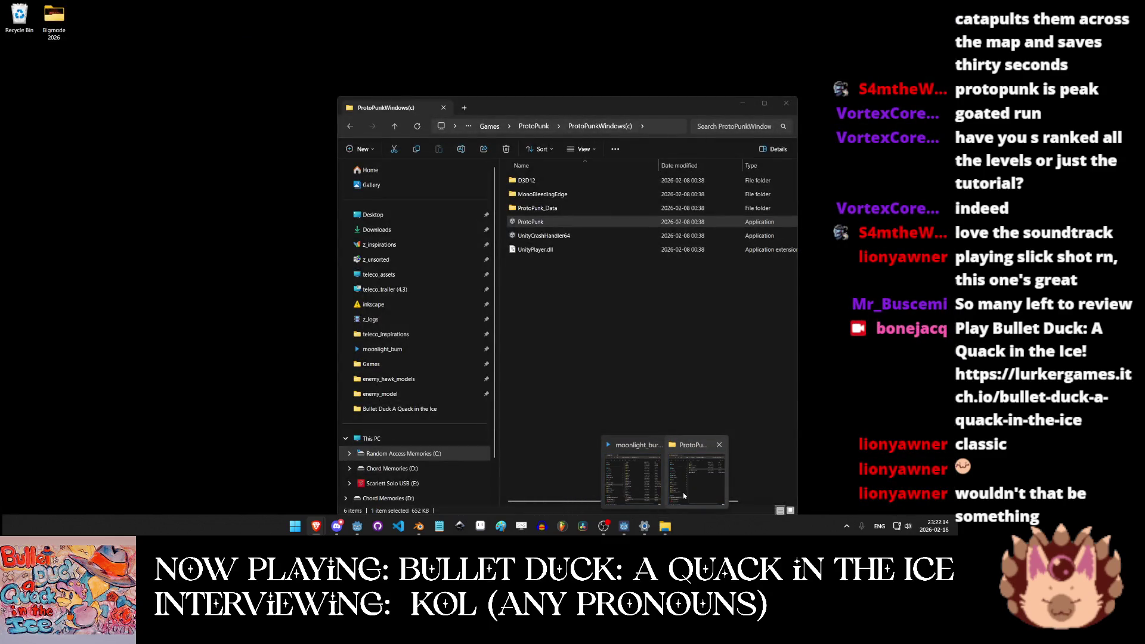
click(684, 495)
click(533, 126)
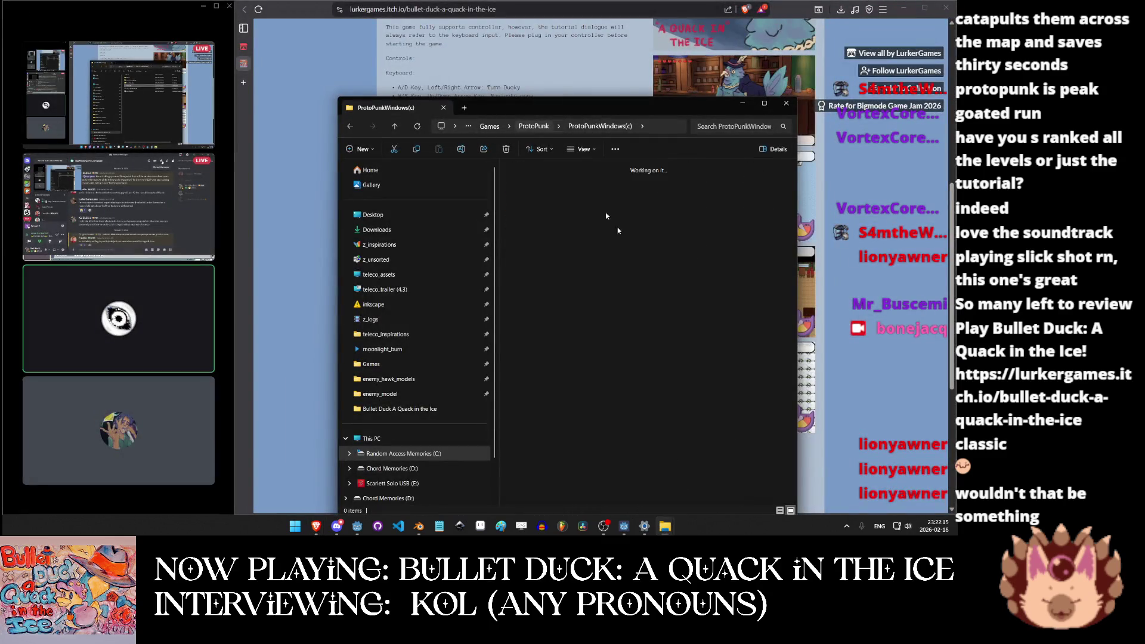